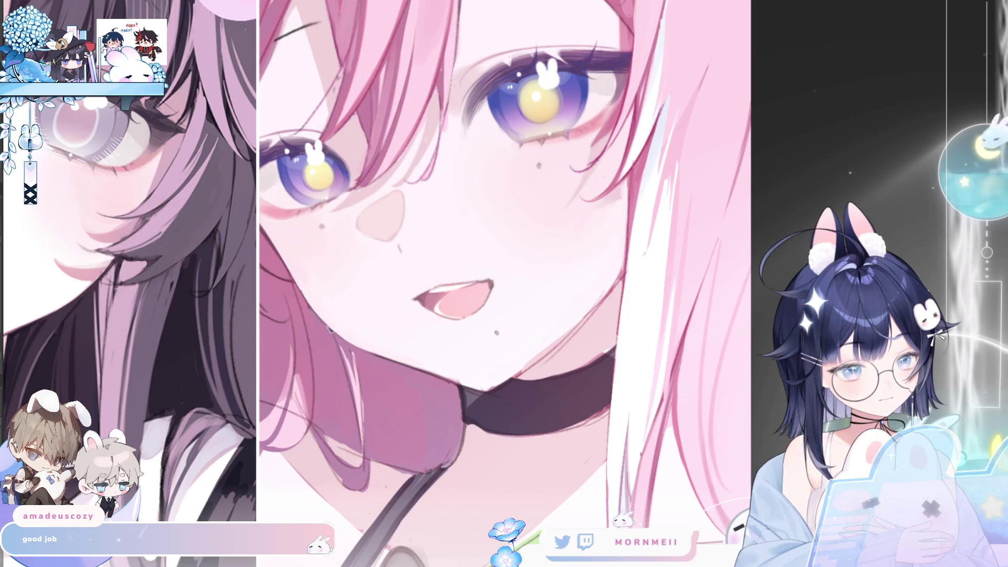
Check the canvas mirrored, then darken the pink-haired girl's jaw line.
{"action": "key", "text": "h"}
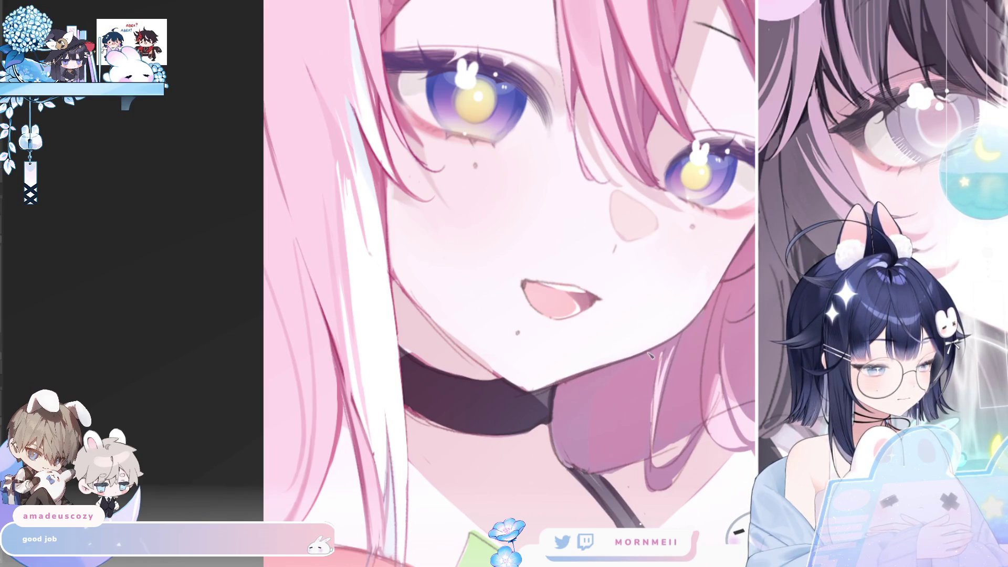
{"action": "key", "text": "h"}
{"action": "key", "text": "h"}
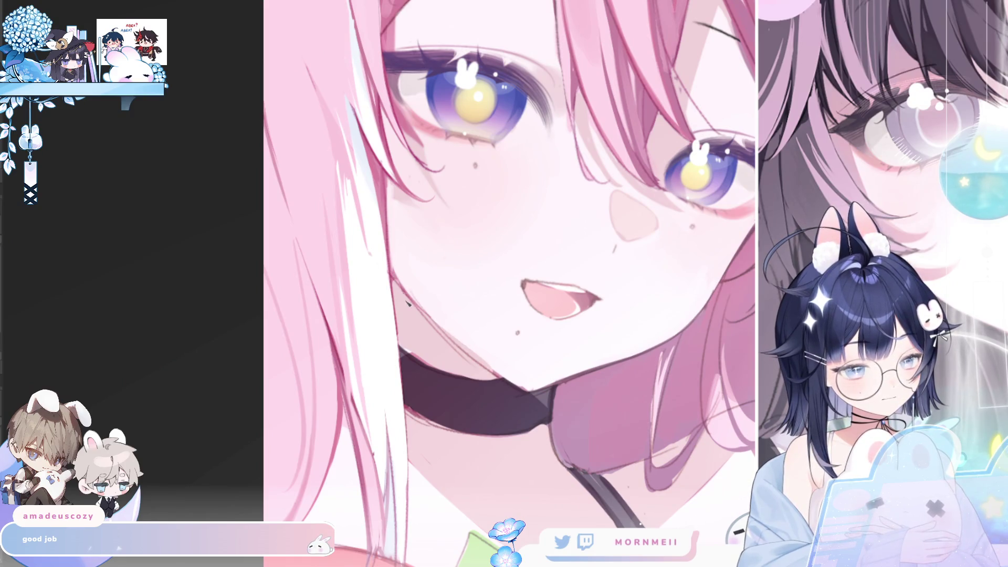
{"action": "left_click_drag", "start_coordinate": [400, 287], "coordinate": [462, 349]}
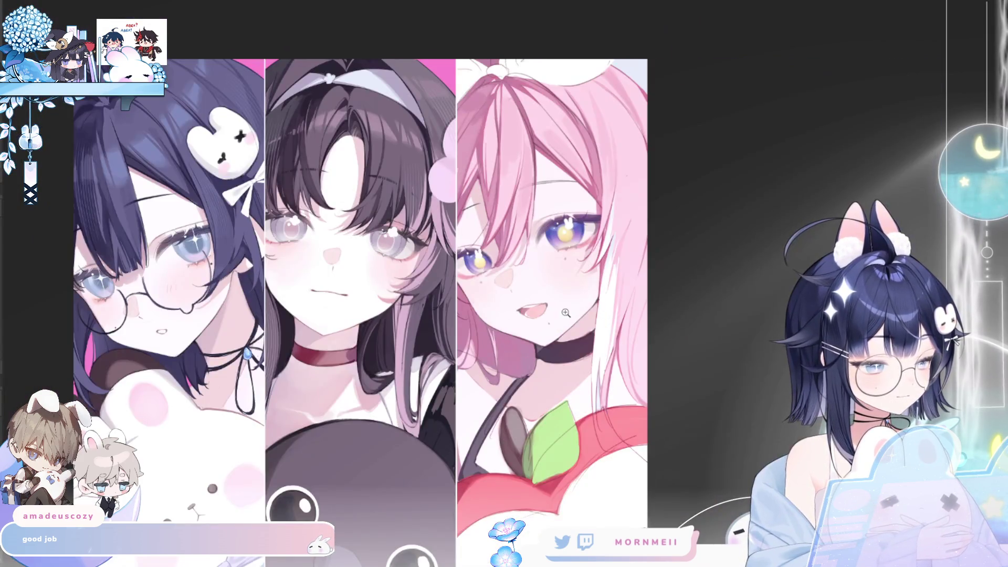
Zoom in on her face, check it mirrored, then zoom back out.
{"action": "left_click", "coordinate": [566, 313]}
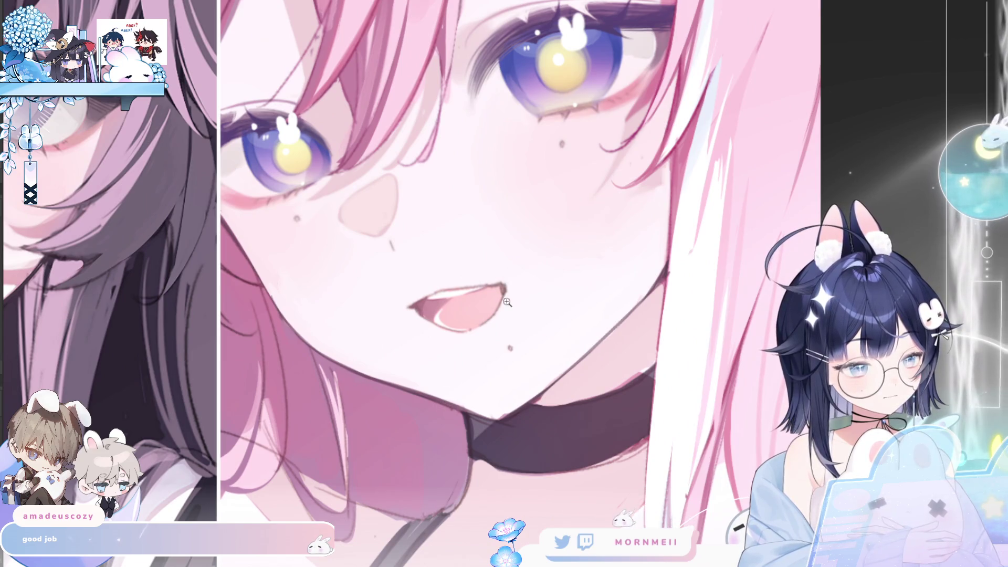
{"action": "key", "text": "h"}
{"action": "left_click_drag", "start_coordinate": [622, 415], "coordinate": [620, 382]}
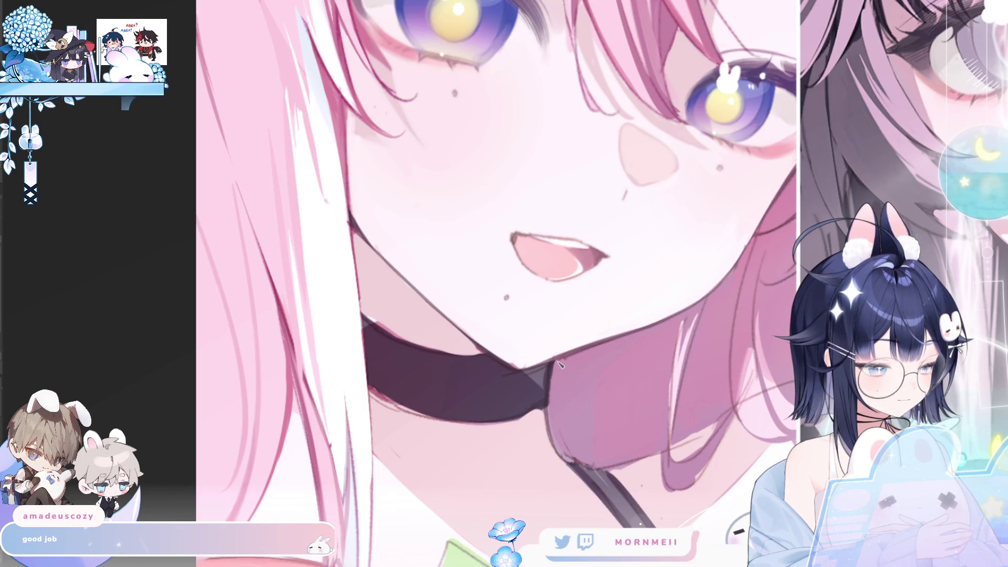
{"action": "key", "text": "h"}
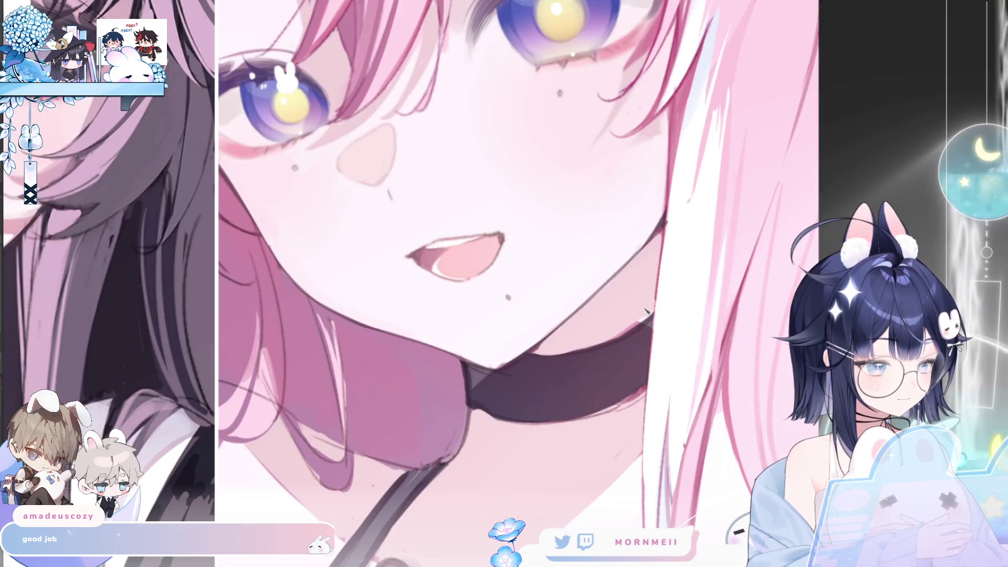
{"action": "key", "text": "h"}
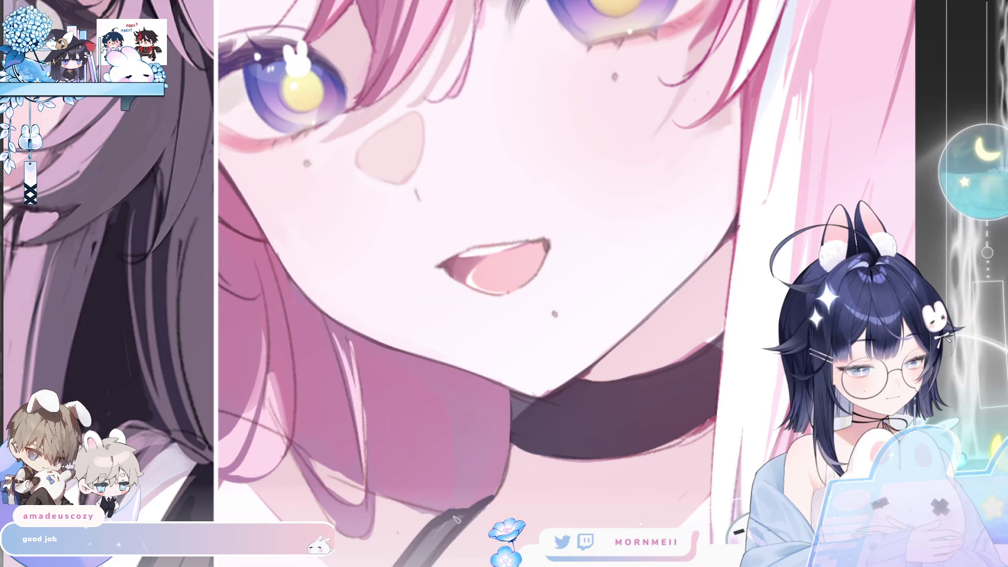
{"action": "left_click", "coordinate": [457, 526]}
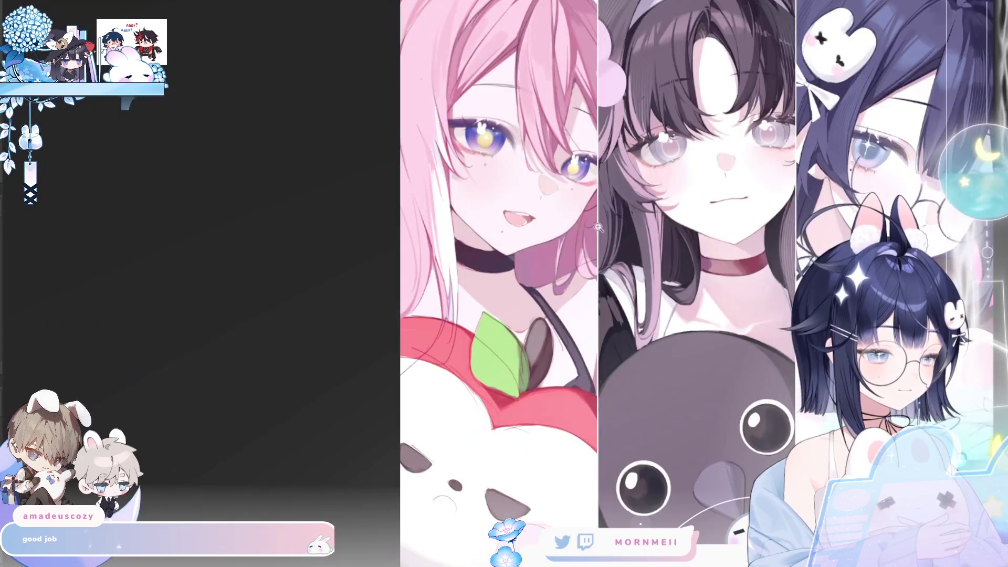
Zoom close on the pink-haired girl's mouth and compare it mirrored and normal.
{"action": "left_click", "coordinate": [599, 227]}
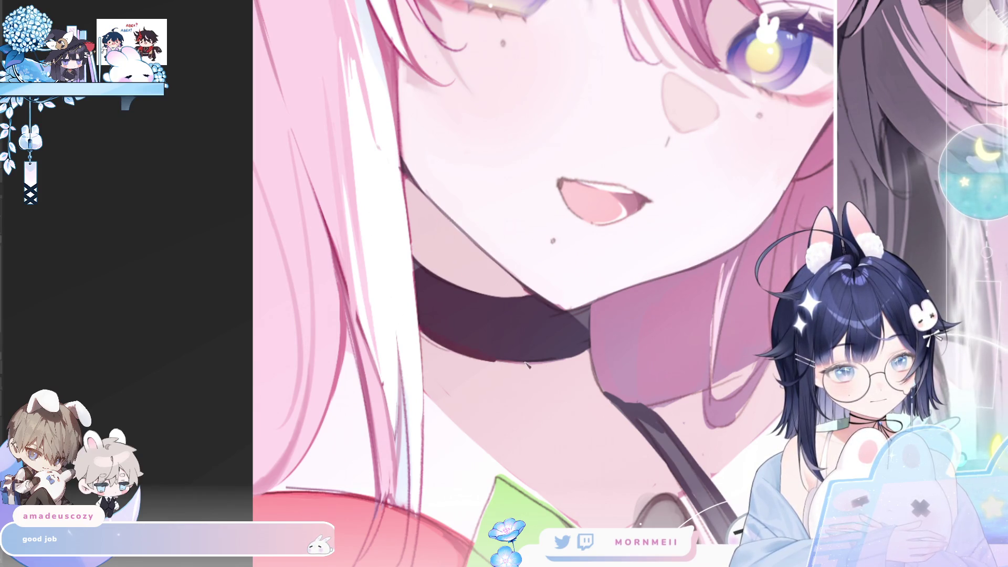
{"action": "key", "text": "m"}
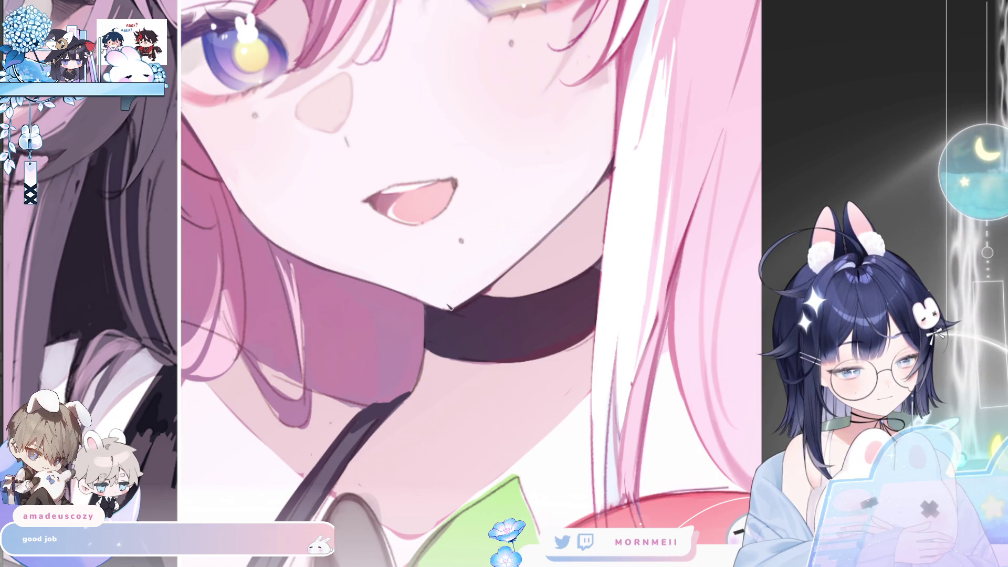
{"action": "key", "text": "m"}
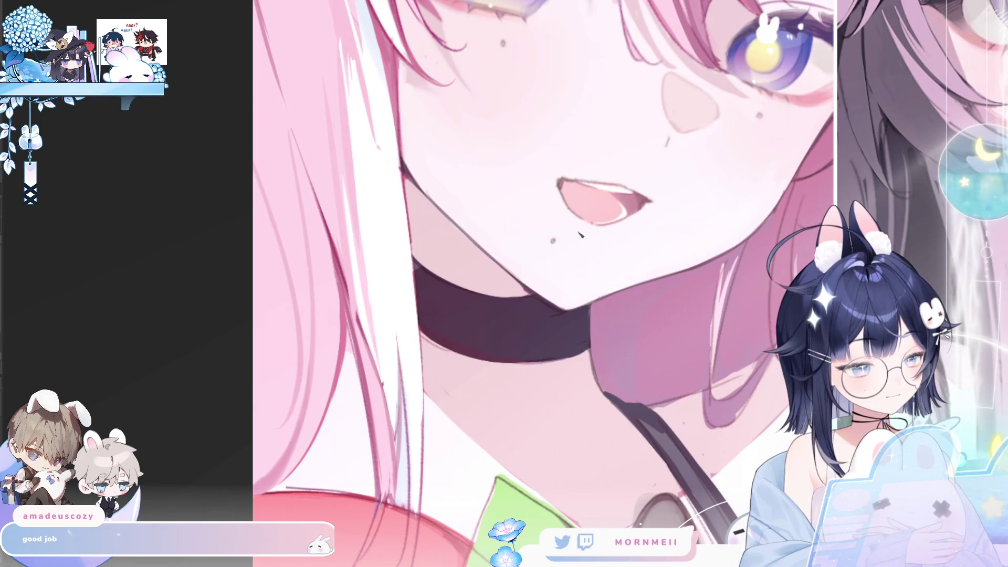
{"action": "key", "text": "m"}
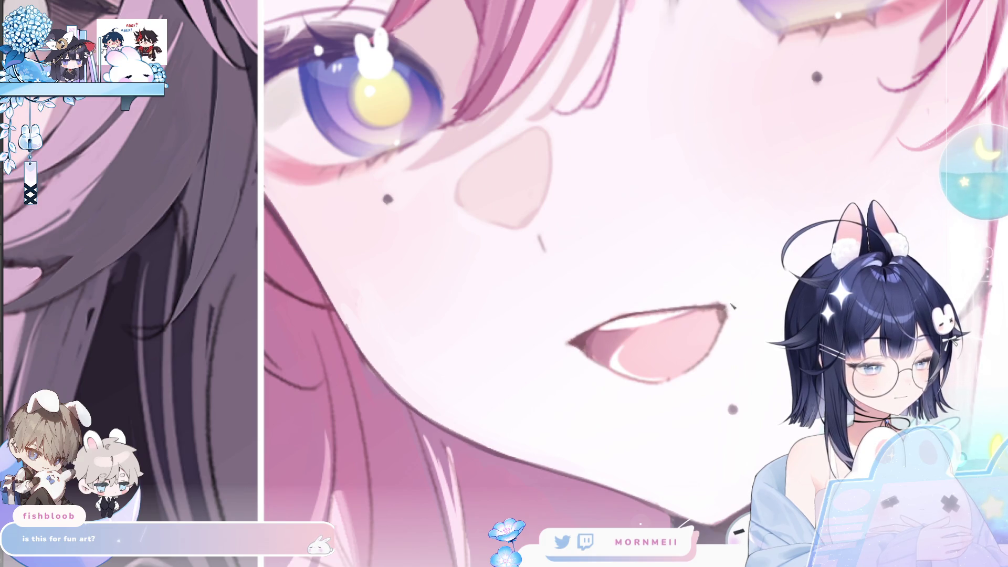
Compare her face mirrored a few times, then fit the whole three-panel artwork on screen.
{"action": "key", "text": "h"}
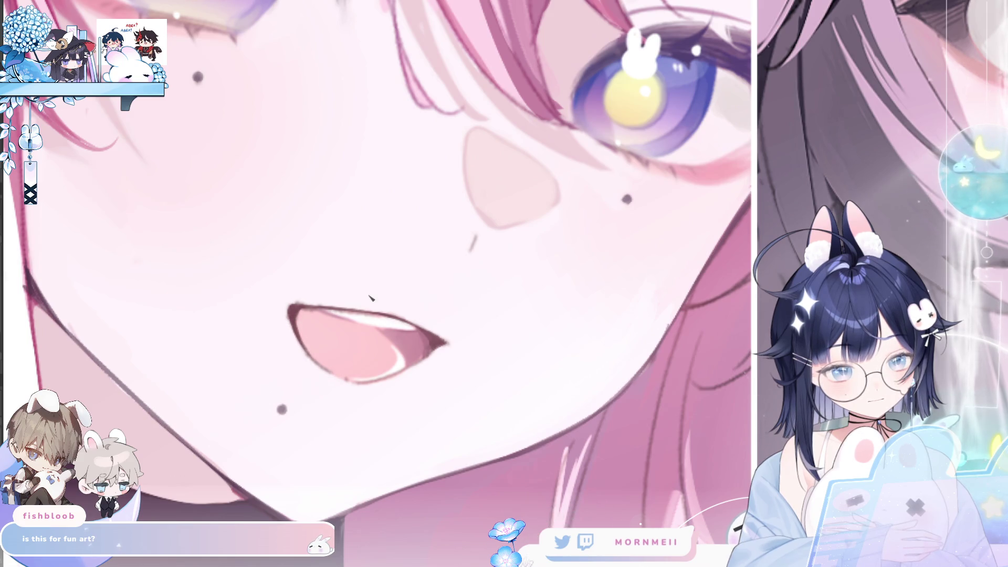
{"action": "key", "text": "h"}
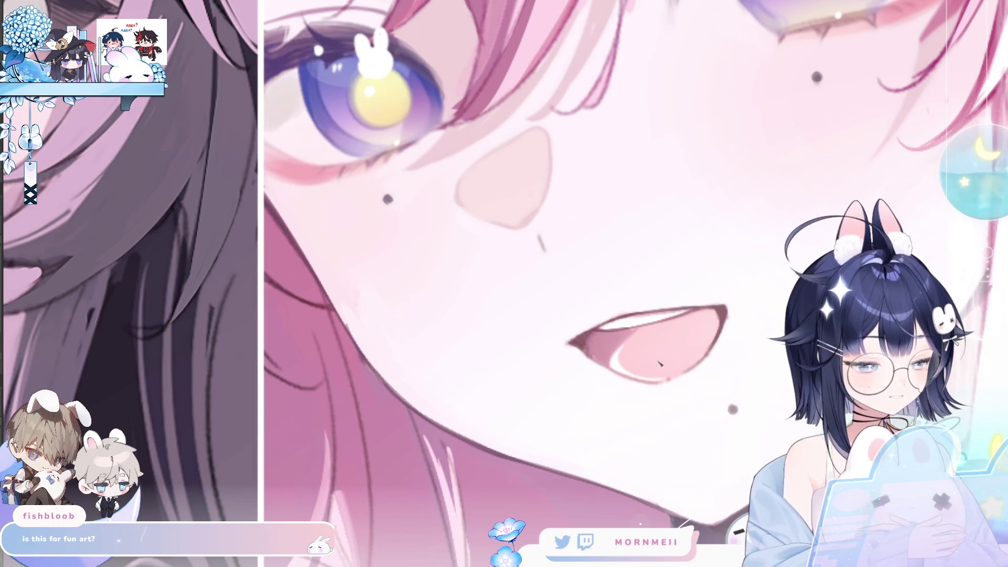
{"action": "key", "text": "h"}
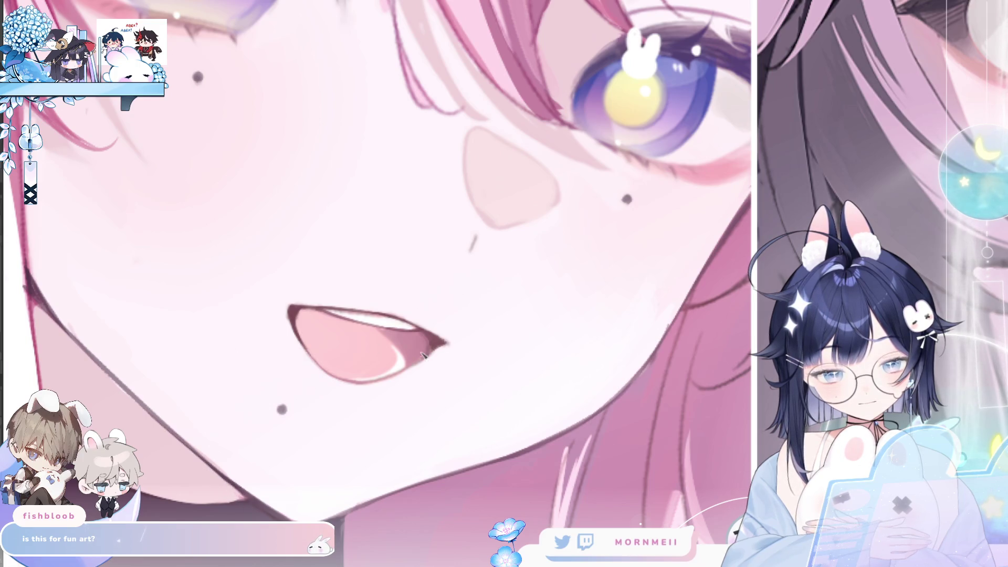
{"action": "key", "text": "ctrl+0"}
Check the whole illustration's balance mirrored, then zoom toward the pink-haired girl.
{"action": "key", "text": "h"}
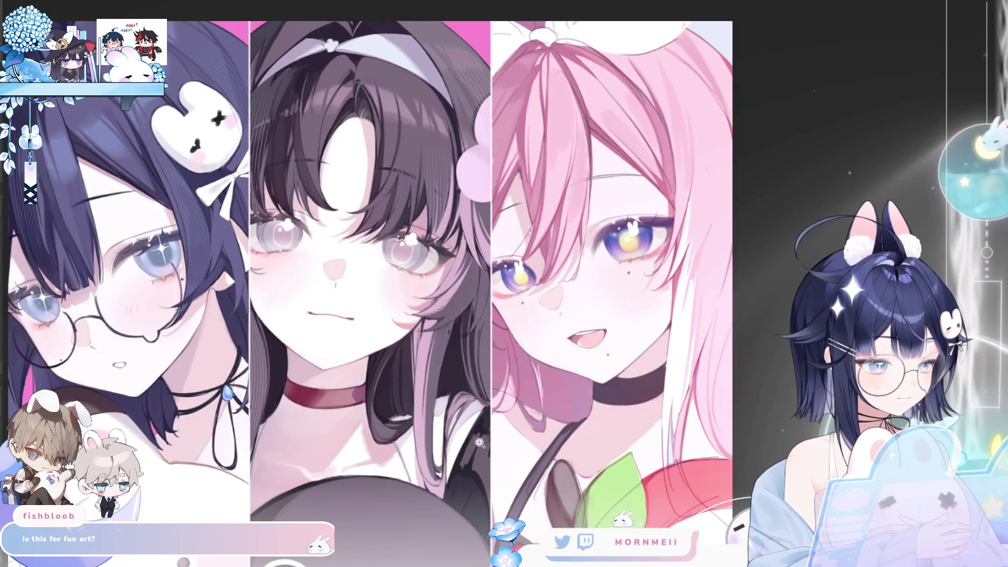
{"action": "key", "text": "h"}
{"action": "key", "text": "h"}
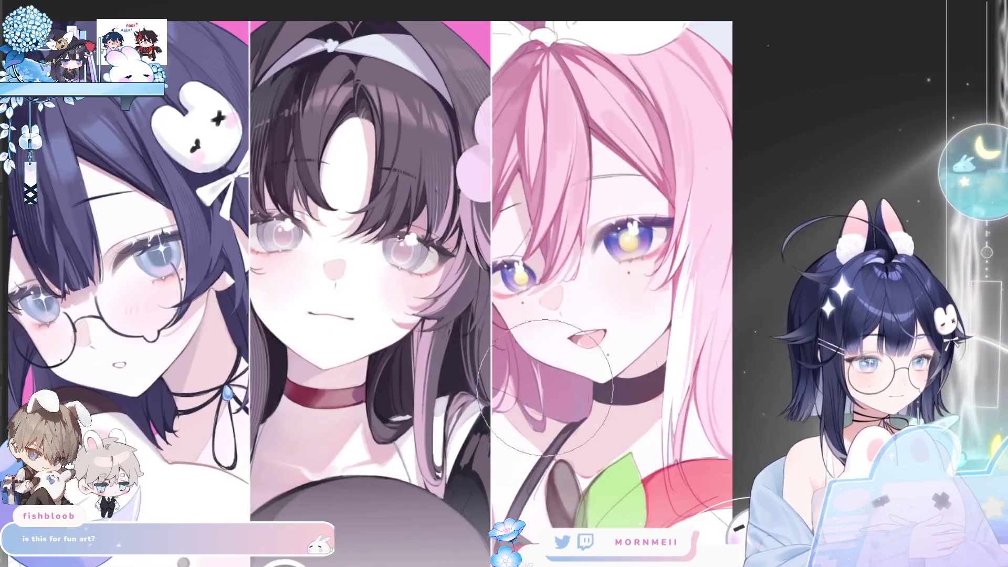
{"action": "key", "text": "h"}
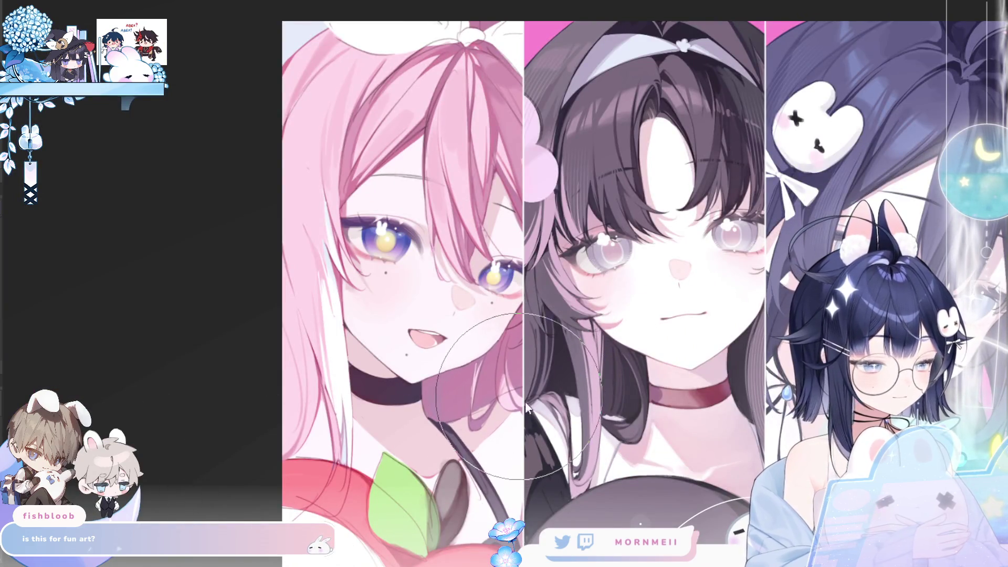
{"action": "key", "text": "h"}
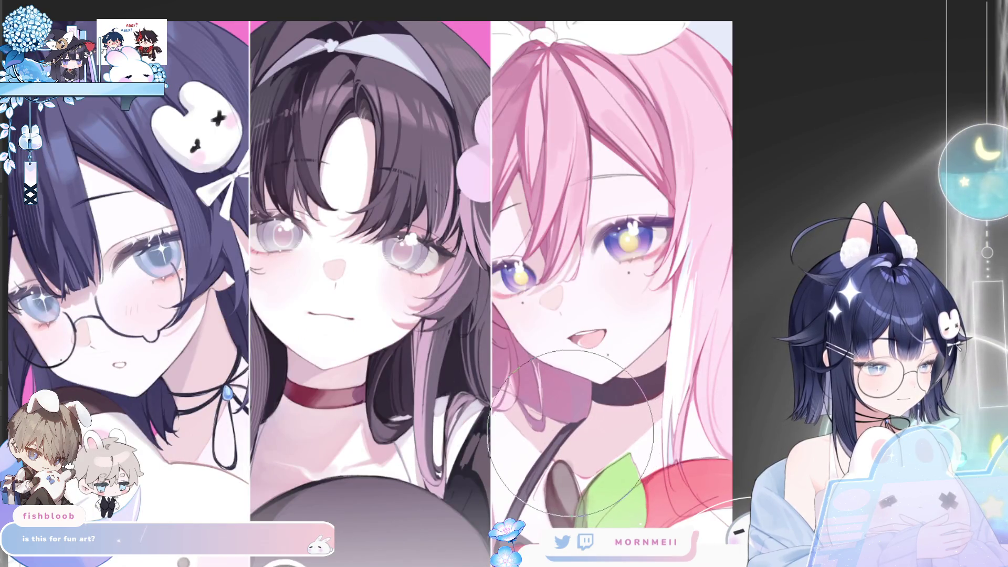
{"action": "key", "text": "h"}
{"action": "key", "text": "h"}
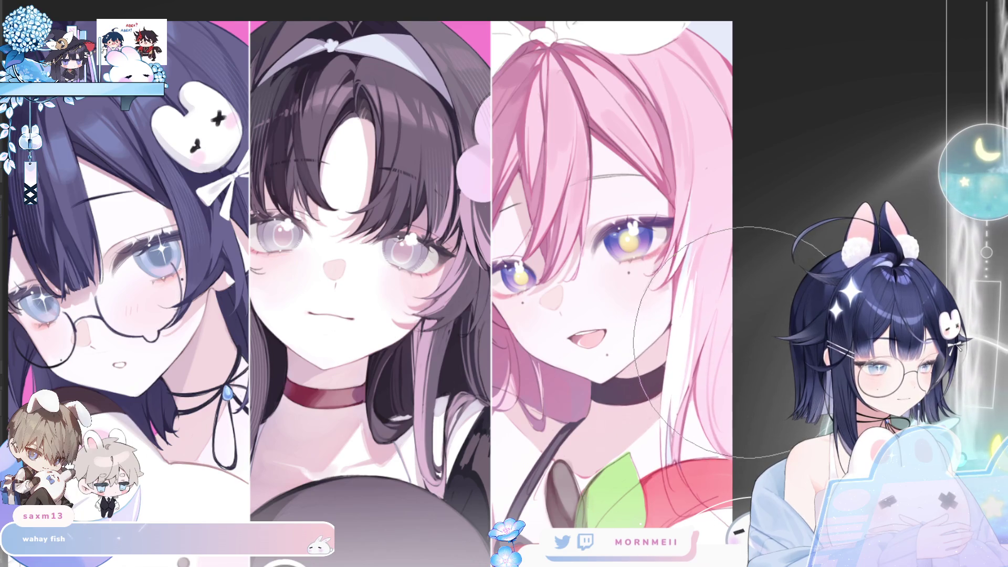
{"action": "key", "text": "h"}
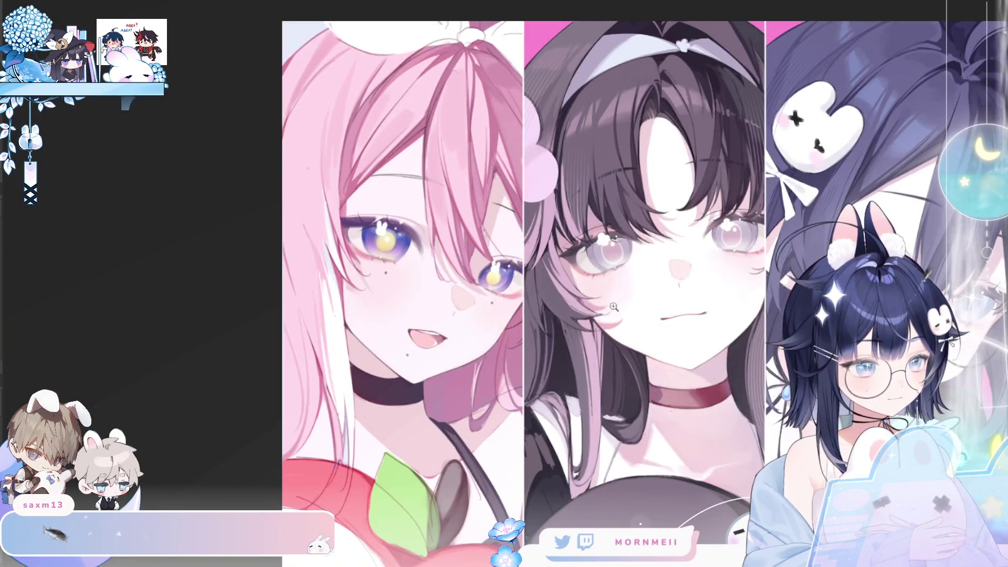
{"action": "key", "text": "h"}
{"action": "key", "text": "ctrl+minus"}
{"action": "key", "text": "h"}
{"action": "key", "text": "ctrl+plus"}
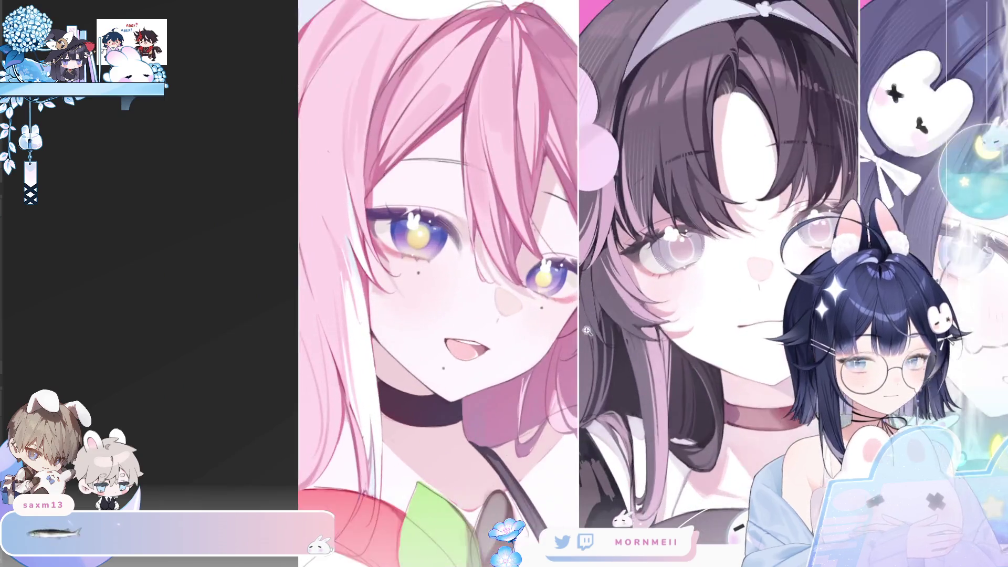
{"action": "key", "text": "h"}
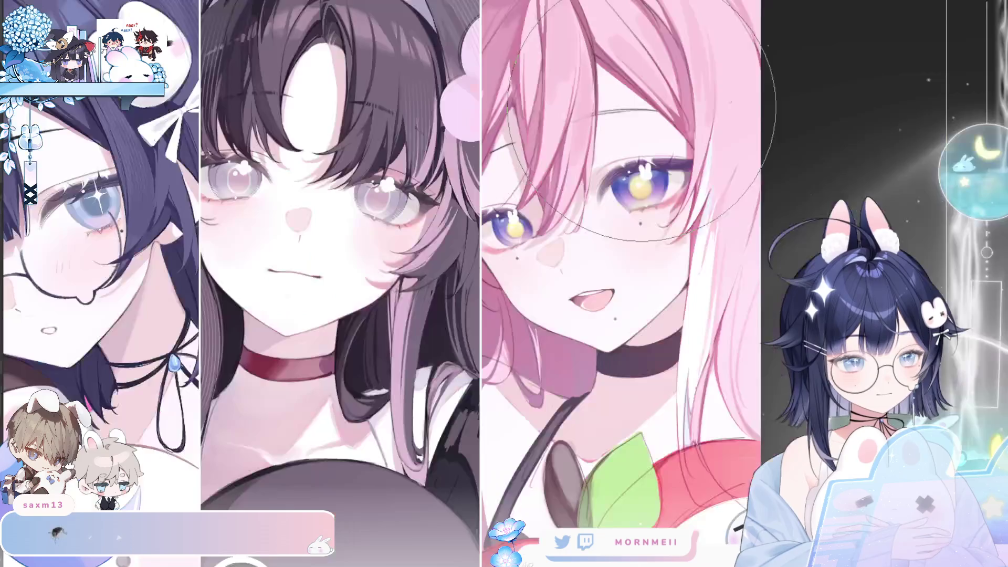
Shrink the brush to a fine size over her eye, checking the face mirrored.
{"action": "key", "text": "bracketleft"}
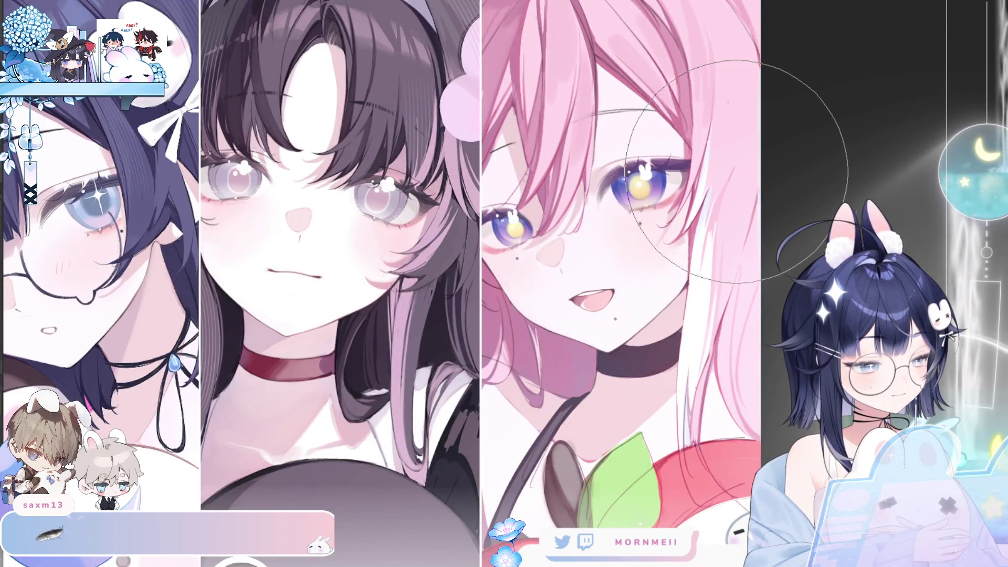
{"action": "key", "text": "h"}
{"action": "key", "text": "h"}
{"action": "key", "text": "bracketleft"}
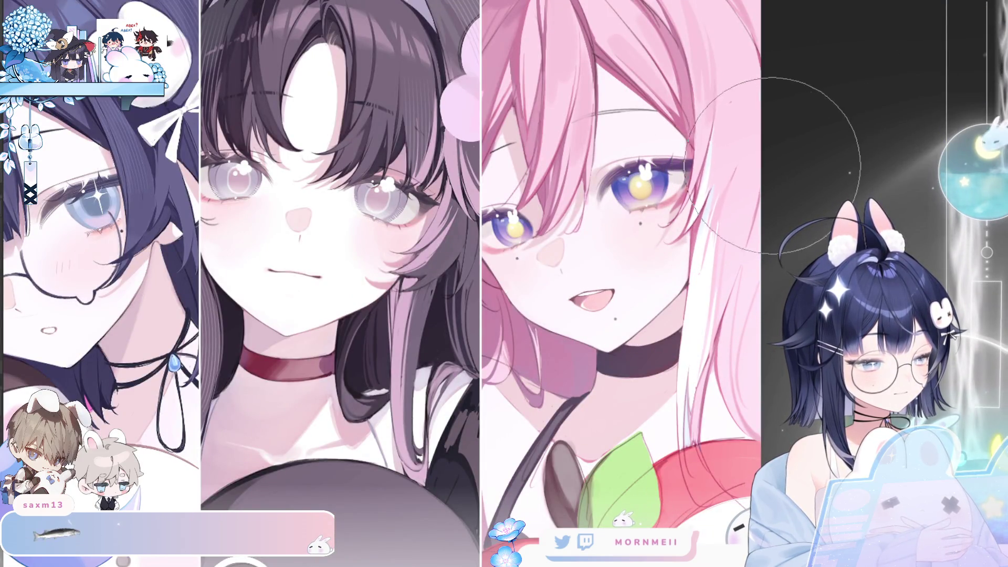
{"action": "key", "text": "bracketright"}
{"action": "key", "text": "bracketright"}
{"action": "key", "text": "bracketright"}
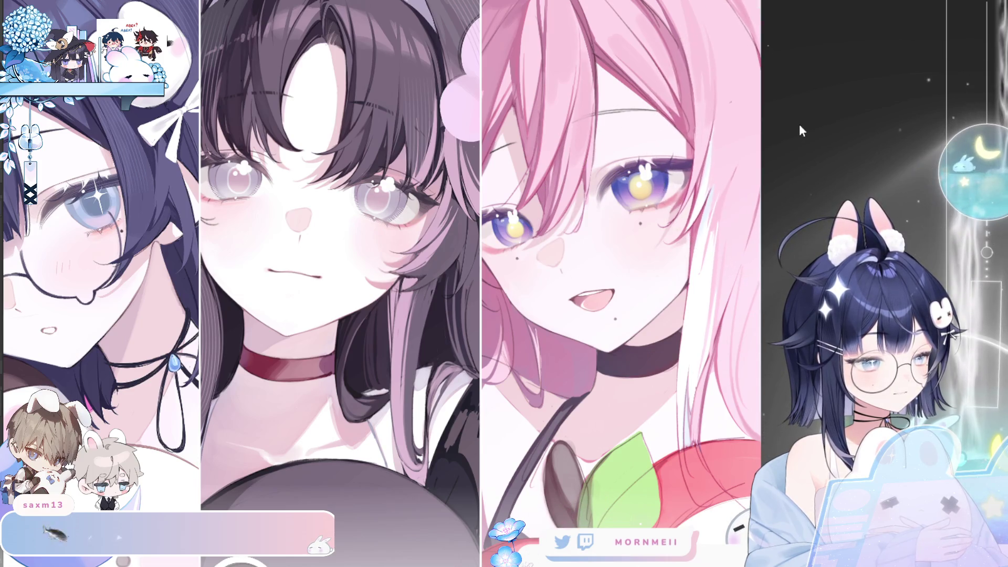
{"action": "key", "text": "h"}
{"action": "key", "text": "h"}
{"action": "key", "text": "bracketleft"}
{"action": "key", "text": "bracketleft"}
{"action": "key", "text": "bracketleft"}
{"action": "key", "text": "h"}
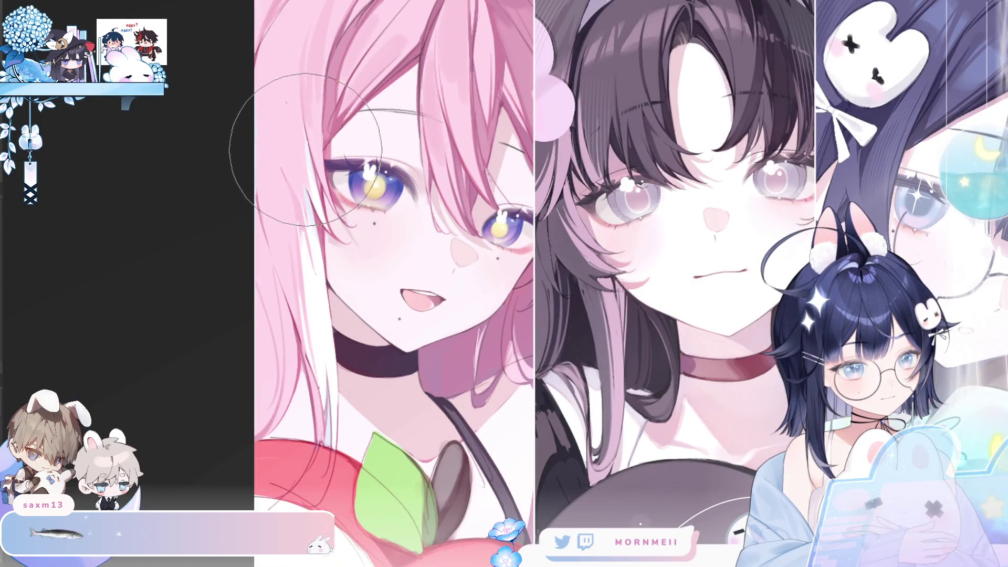
{"action": "key", "text": "bracketleft"}
{"action": "key", "text": "bracketleft"}
{"action": "key", "text": "bracketleft"}
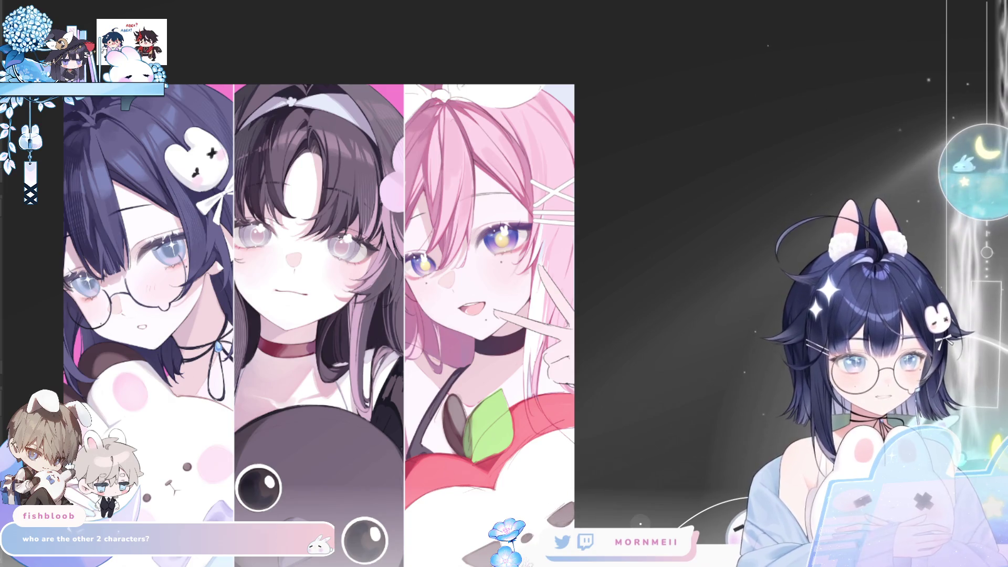
Zoom in on the three-panel artwork after adding the peace-sign hand and hairclips.
{"action": "left_click_drag", "start_coordinate": [413, 266], "coordinate": [660, 176]}
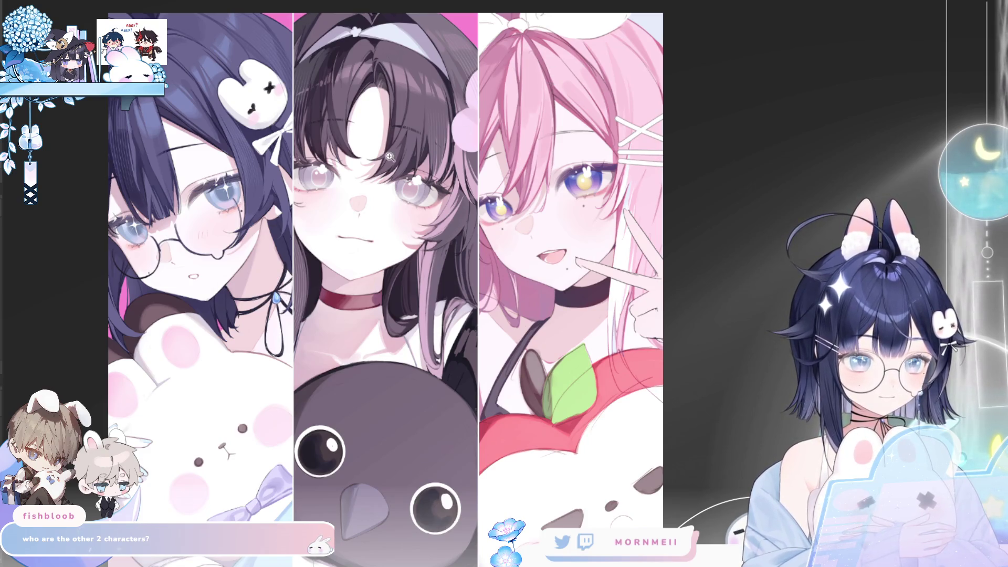
Zoom in on the new hand and hairclips and compare them mirrored.
{"action": "scroll", "coordinate": [436, 127], "scroll_direction": "down", "scroll_amount": 1}
{"action": "scroll", "coordinate": [525, 128], "scroll_direction": "up", "scroll_amount": 1}
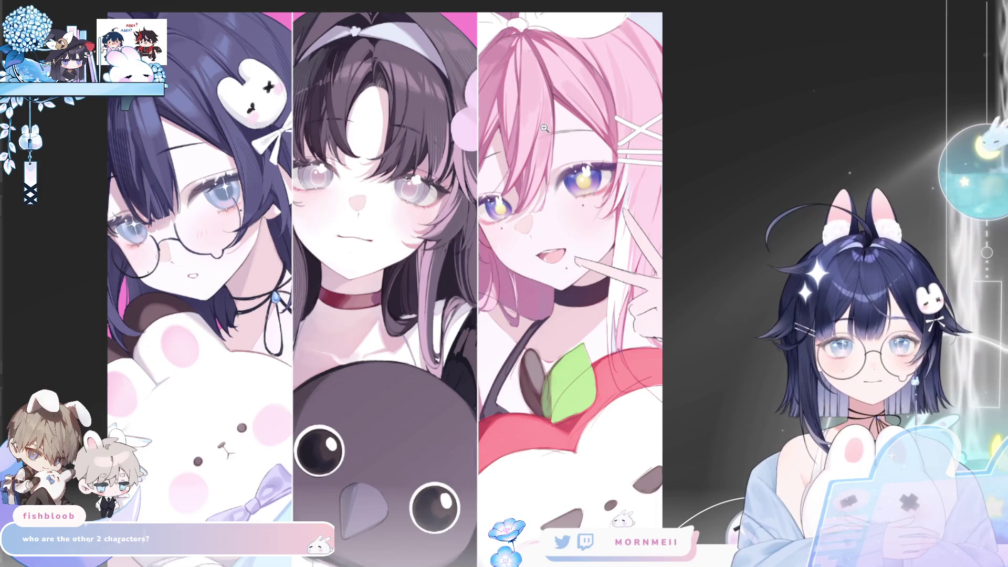
{"action": "key", "text": "h"}
{"action": "key", "text": "h"}
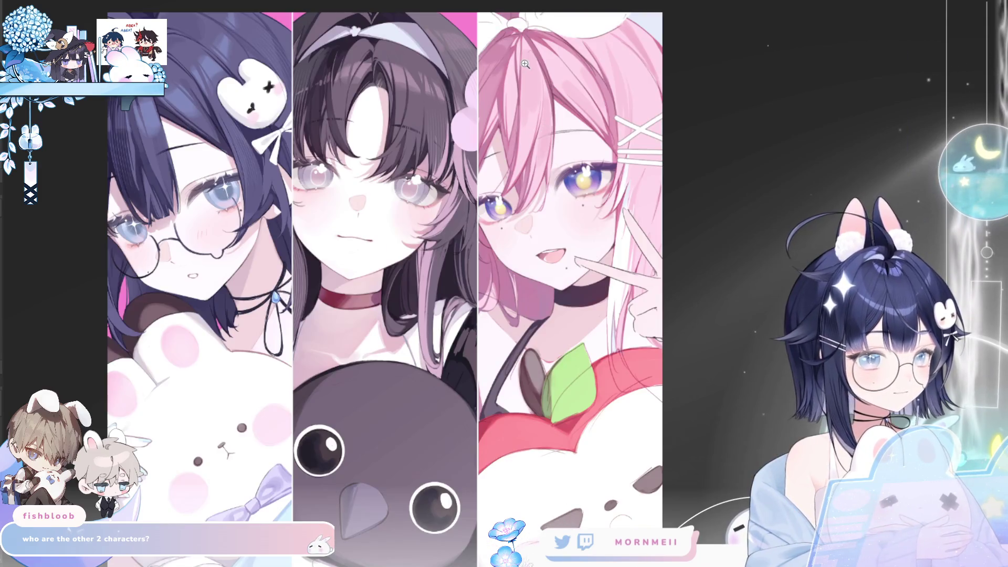
{"action": "scroll", "coordinate": [426, 72], "scroll_direction": "up", "scroll_amount": 1}
{"action": "scroll", "coordinate": [426, 72], "scroll_direction": "up", "scroll_amount": 1}
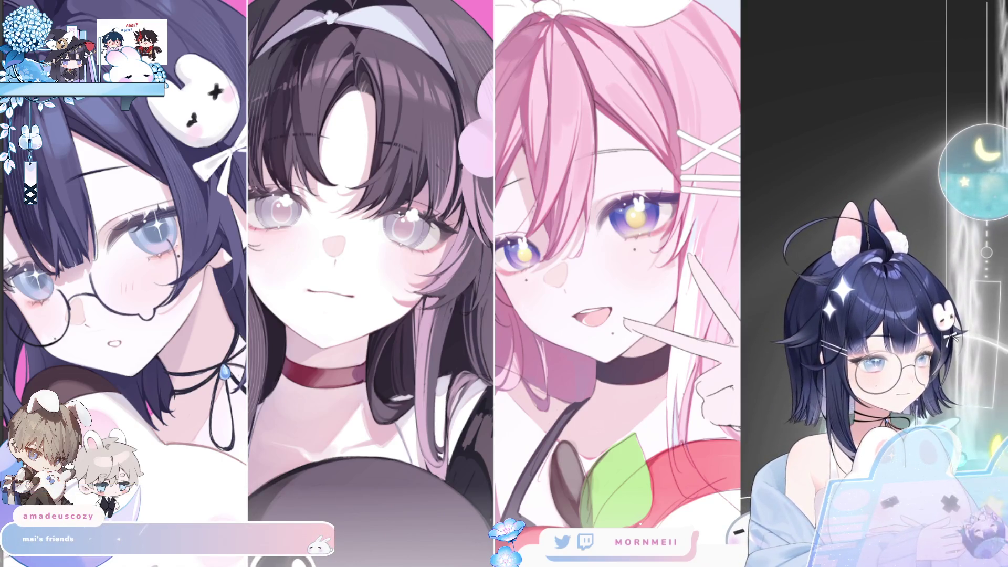
{"action": "key", "text": "h"}
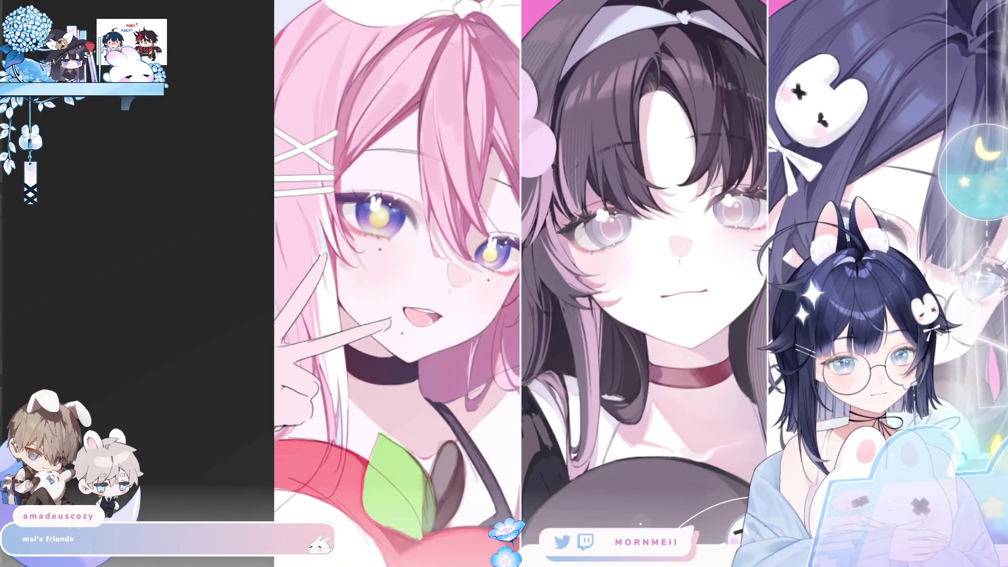
{"action": "key", "text": "]"}
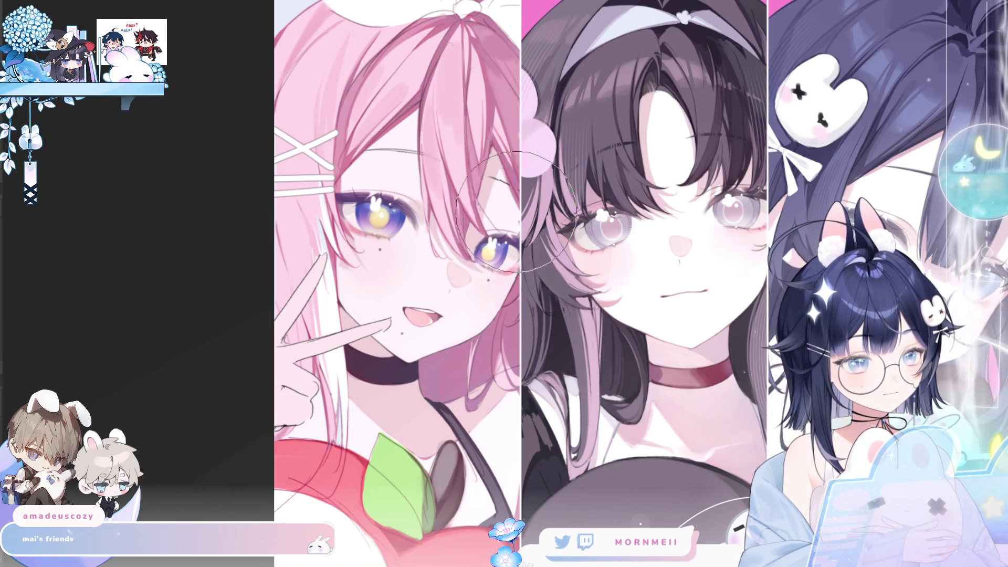
Fit the entire three-panel canvas to the window, leaving the view mirrored.
{"action": "key", "text": "h"}
{"action": "key", "text": "h"}
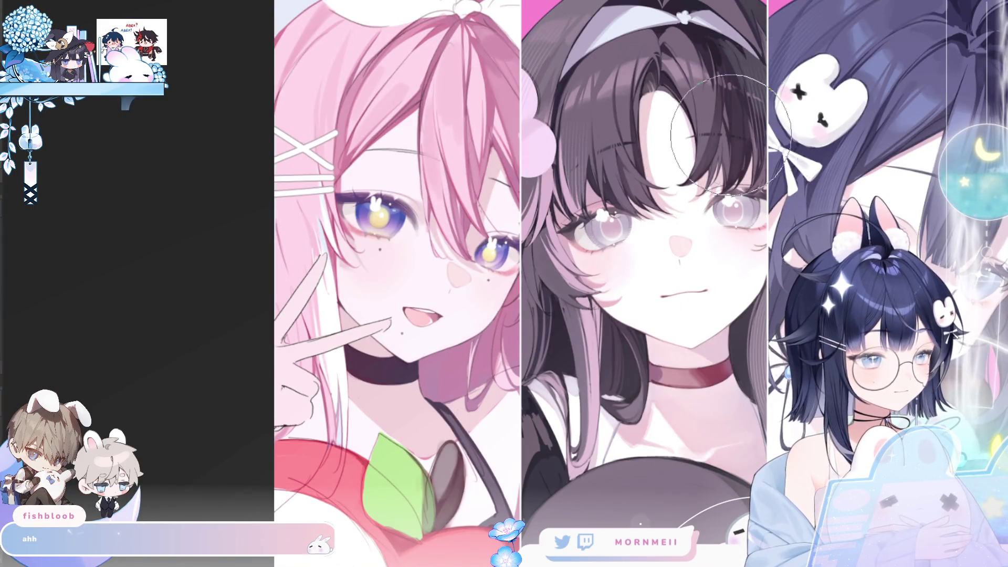
{"action": "key", "text": "h"}
{"action": "key", "text": "h"}
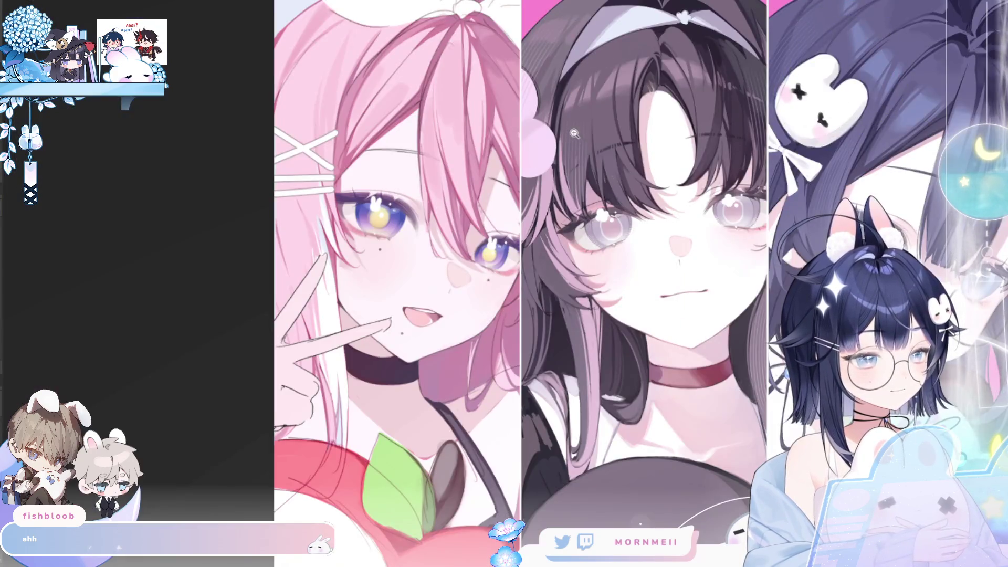
{"action": "key", "text": "ctrl+0"}
{"action": "key", "text": "h"}
{"action": "key", "text": "h"}
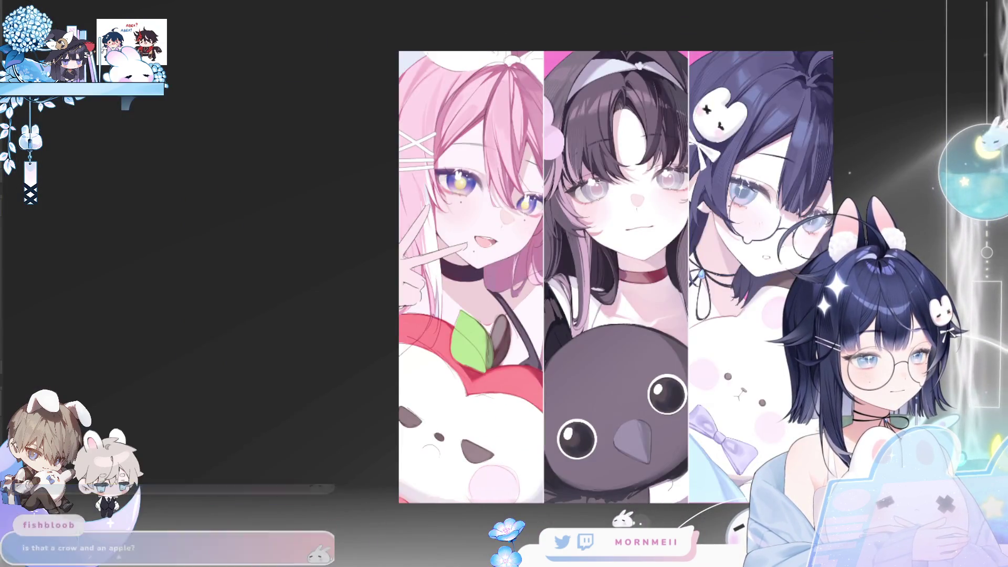
{"action": "key", "text": "h"}
{"action": "scroll", "coordinate": [615, 113], "scroll_direction": "up", "scroll_amount": 3}
{"action": "key", "text": "h"}
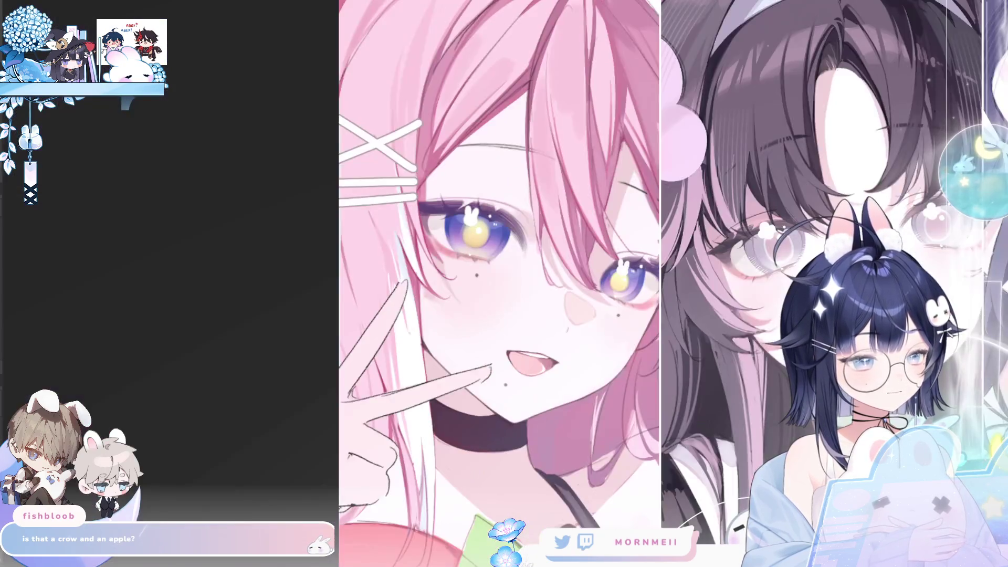
{"action": "left_click", "coordinate": [614, 206]}
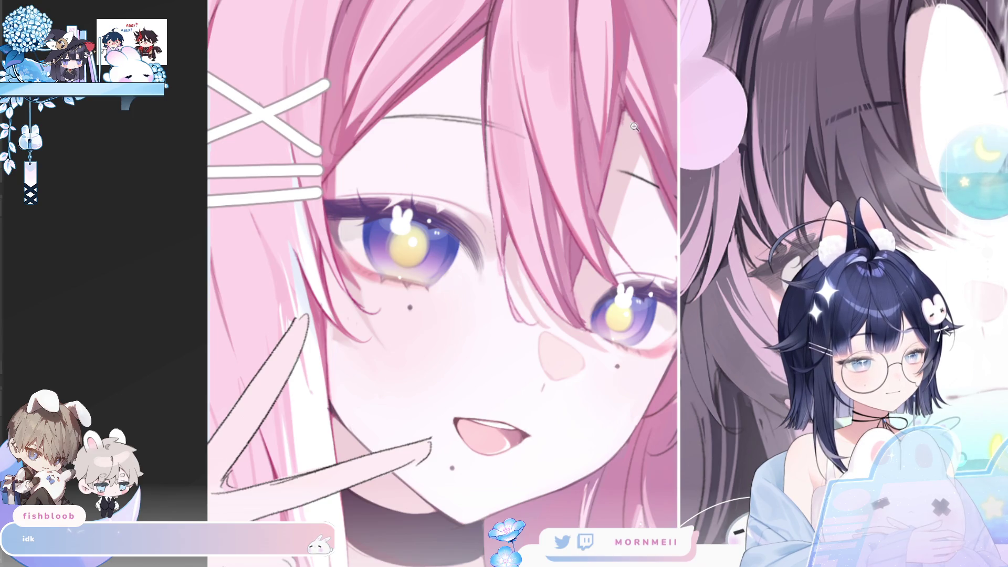
{"action": "scroll", "coordinate": [632, 127], "scroll_direction": "down", "scroll_amount": 5}
{"action": "scroll", "coordinate": [569, 79], "scroll_direction": "up", "scroll_amount": 6}
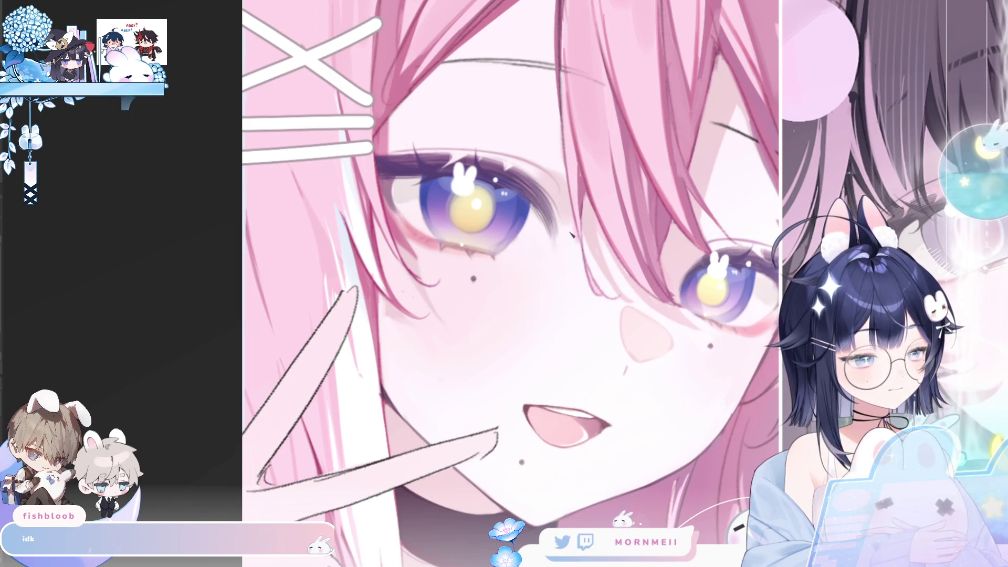
{"action": "scroll", "coordinate": [647, 109], "scroll_direction": "down", "scroll_amount": 5}
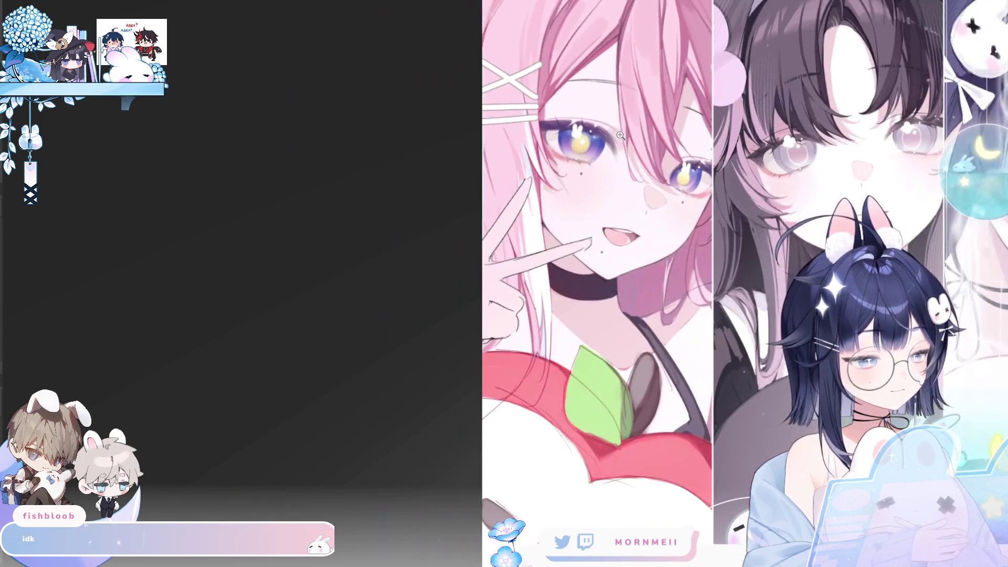
{"action": "scroll", "coordinate": [574, 354], "scroll_direction": "down", "scroll_amount": 3}
{"action": "key", "text": "h"}
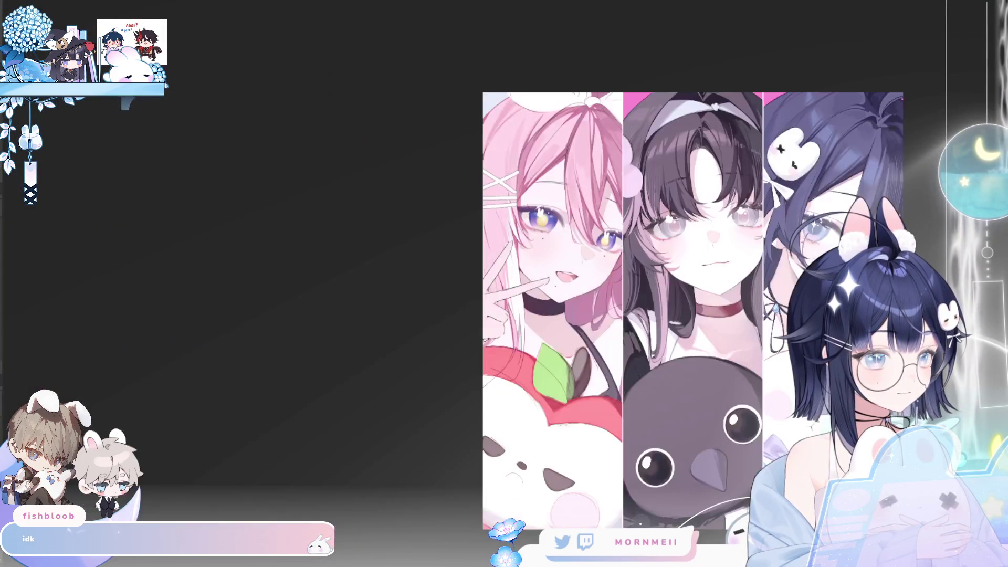
Unmirror the view, zoom in on the panels, then fit the whole artwork centred.
{"action": "key", "text": "h"}
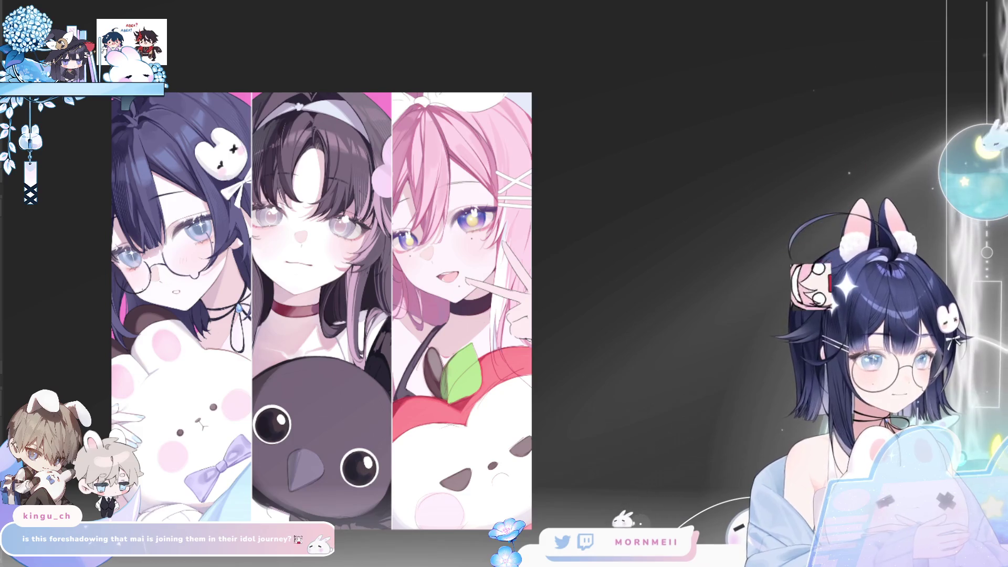
{"action": "key", "text": "ctrl+plus"}
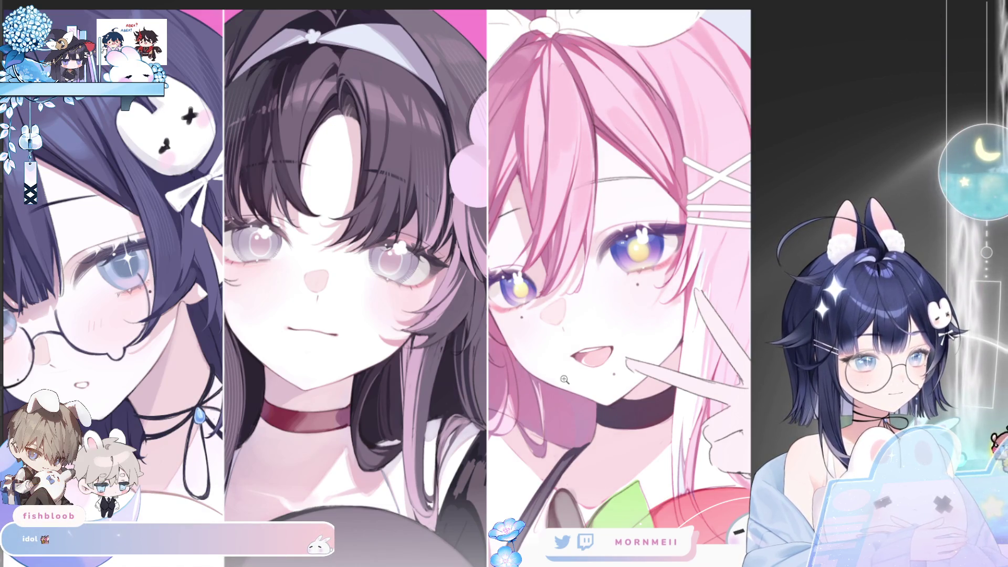
{"action": "key", "text": "ctrl+0"}
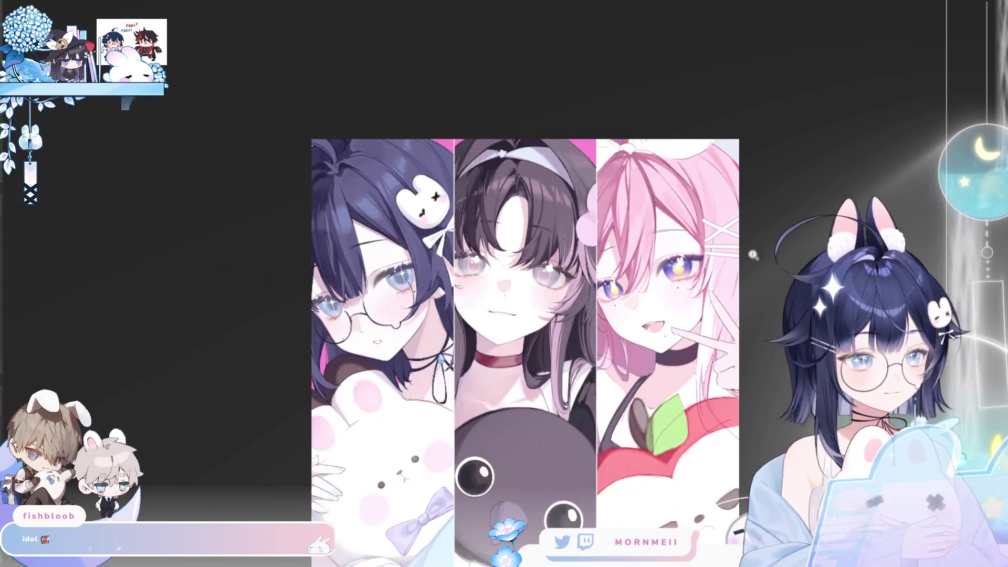
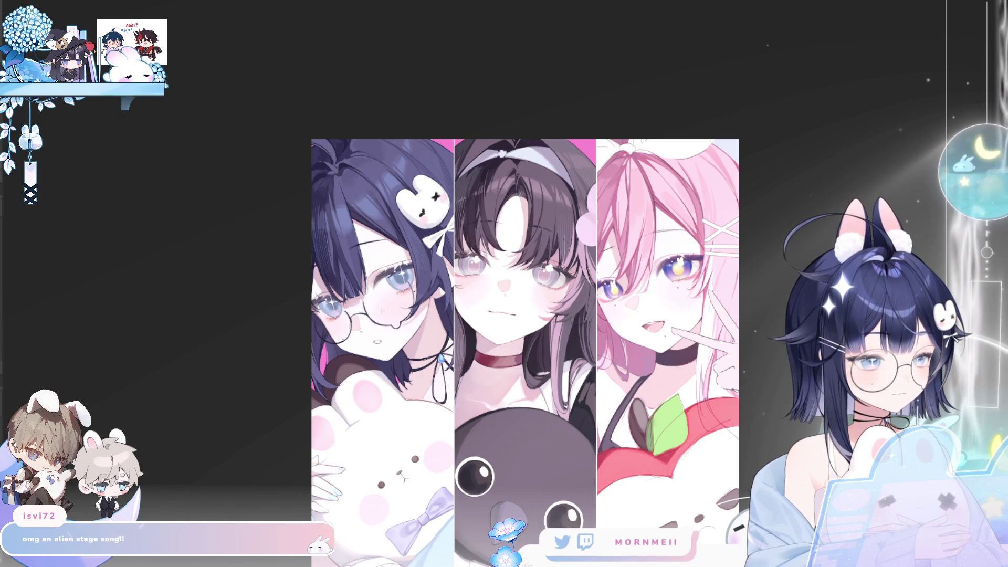
Select the area around the pink-haired girl's eyes and check it mirrored.
{"action": "scroll", "coordinate": [703, 298], "scroll_direction": "up", "scroll_amount": 3}
{"action": "key", "text": "h"}
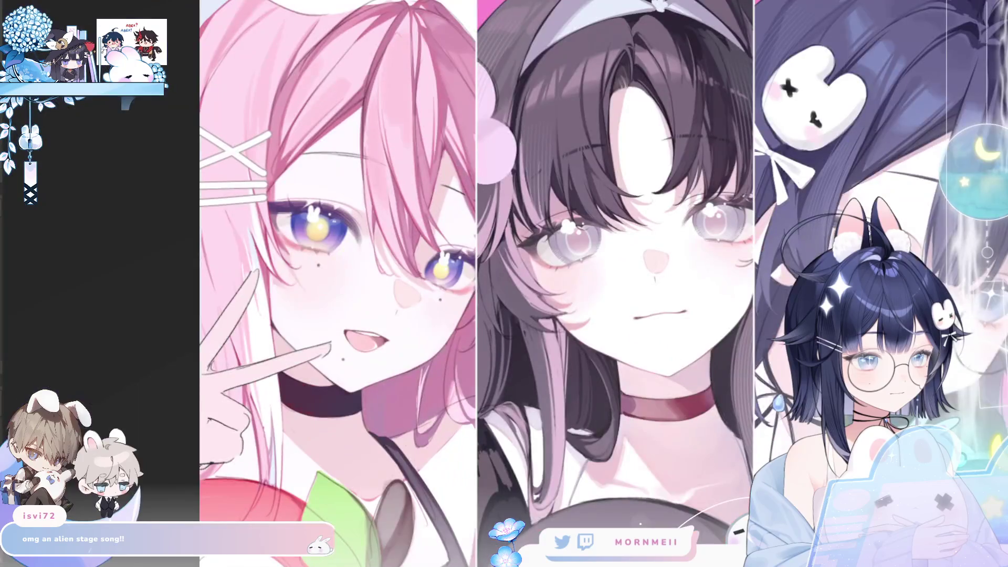
{"action": "key", "text": "h"}
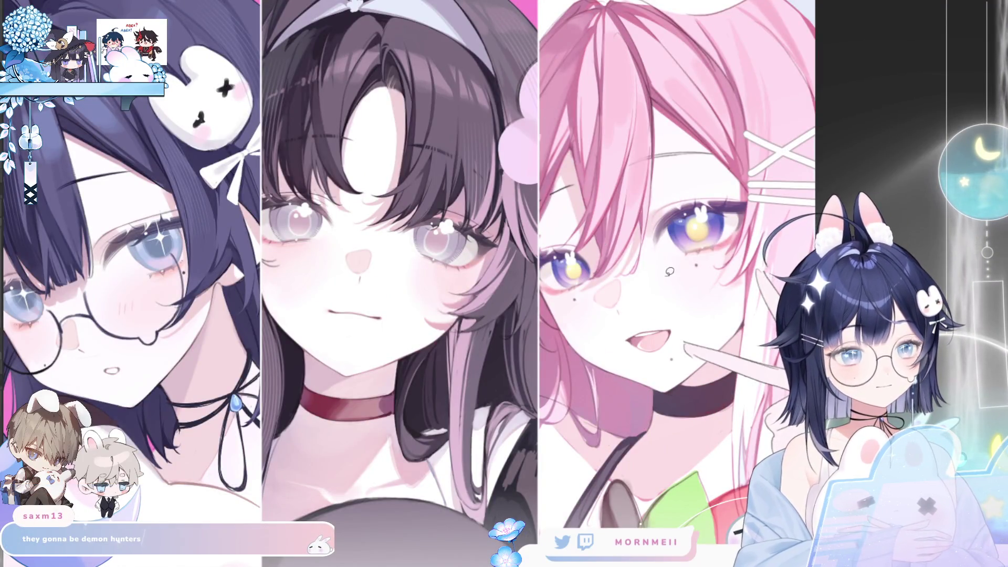
{"action": "left_click_drag", "start_coordinate": [672, 328], "coordinate": [620, 344]}
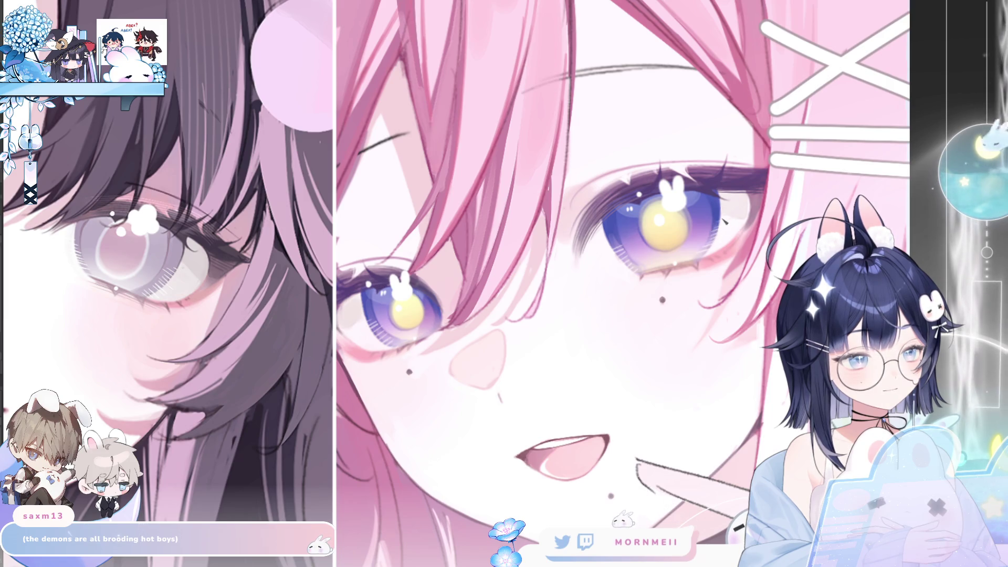
{"action": "scroll", "coordinate": [172, 478], "scroll_direction": "down", "scroll_amount": 5}
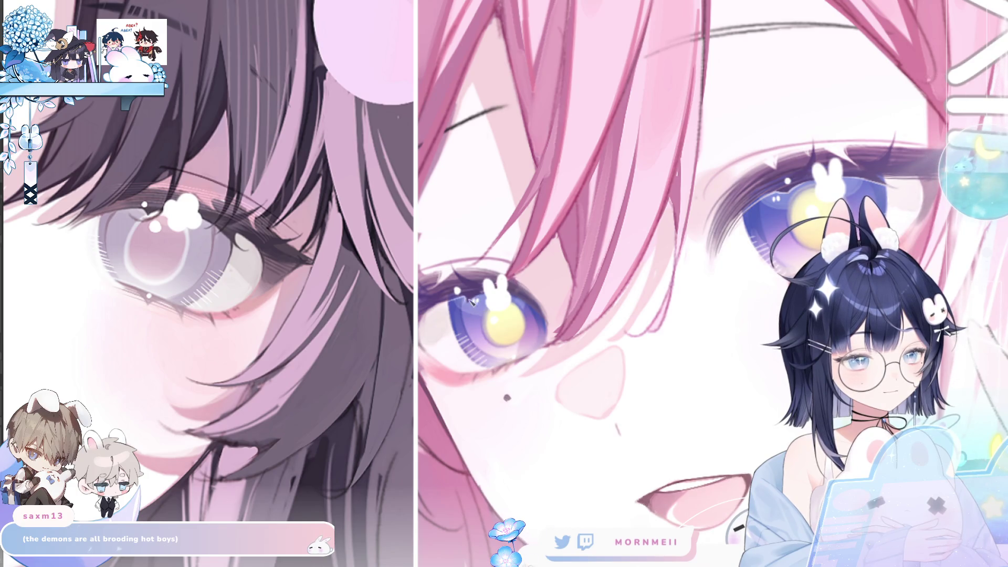
{"action": "key", "text": "h"}
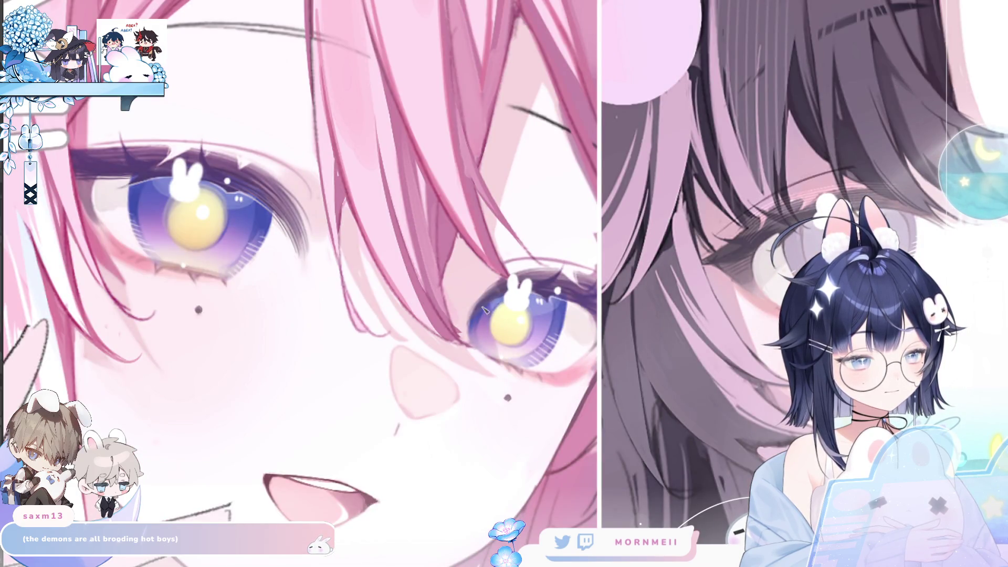
Fit all three portraits in view and compare them mirrored and normal.
{"action": "key", "text": "ctrl+0"}
{"action": "key", "text": "h"}
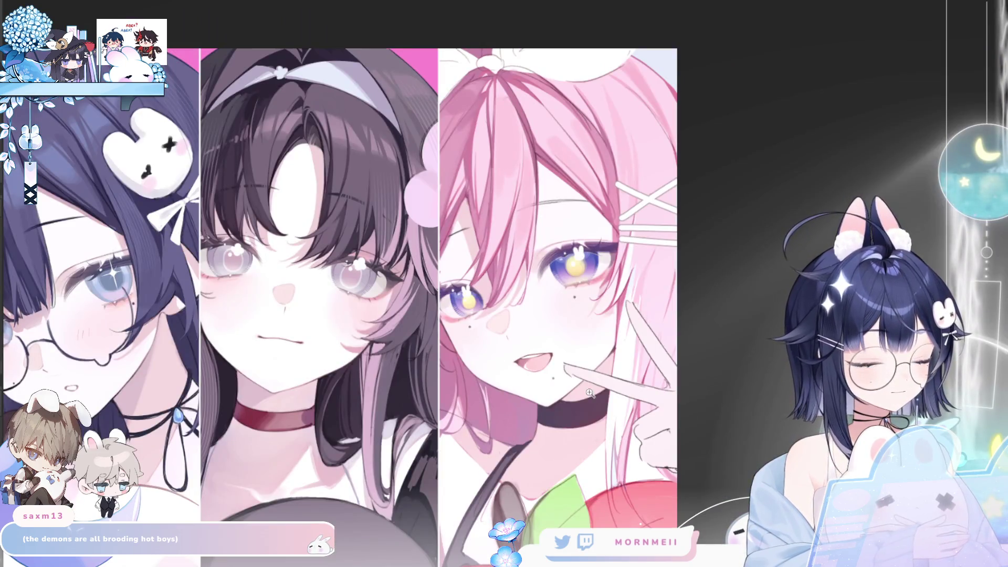
{"action": "key", "text": "h"}
{"action": "key", "text": "h"}
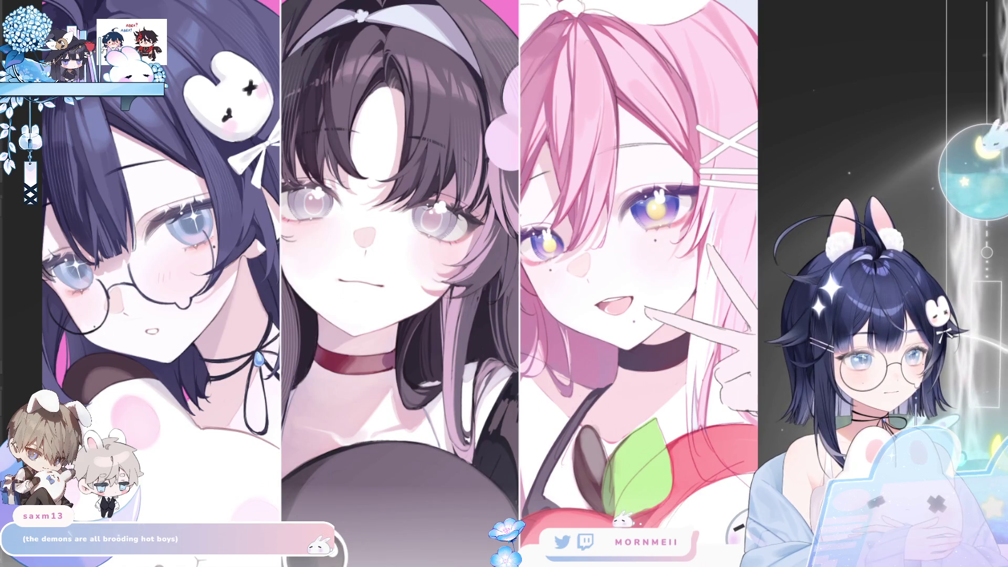
{"action": "key", "text": "h"}
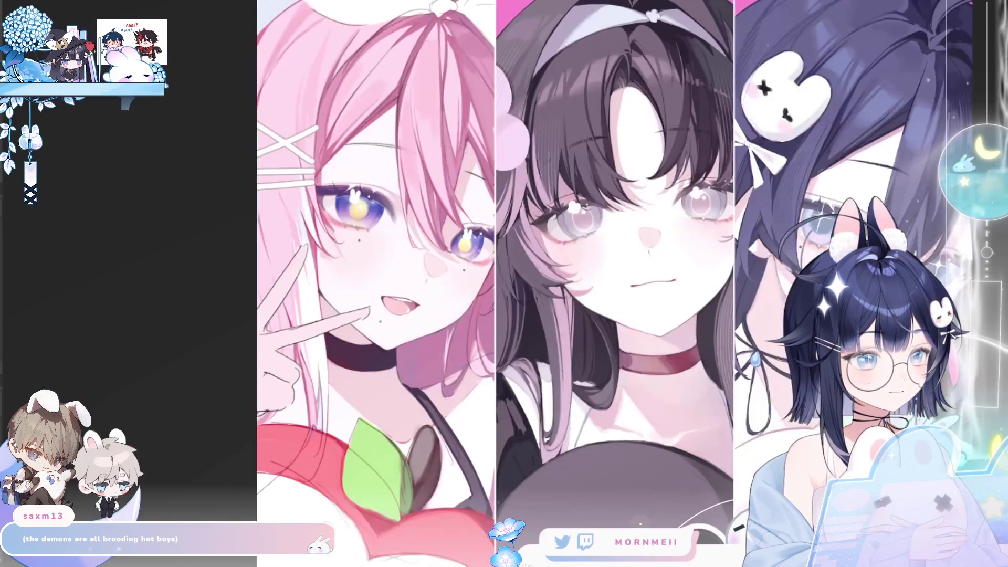
{"action": "key", "text": "h"}
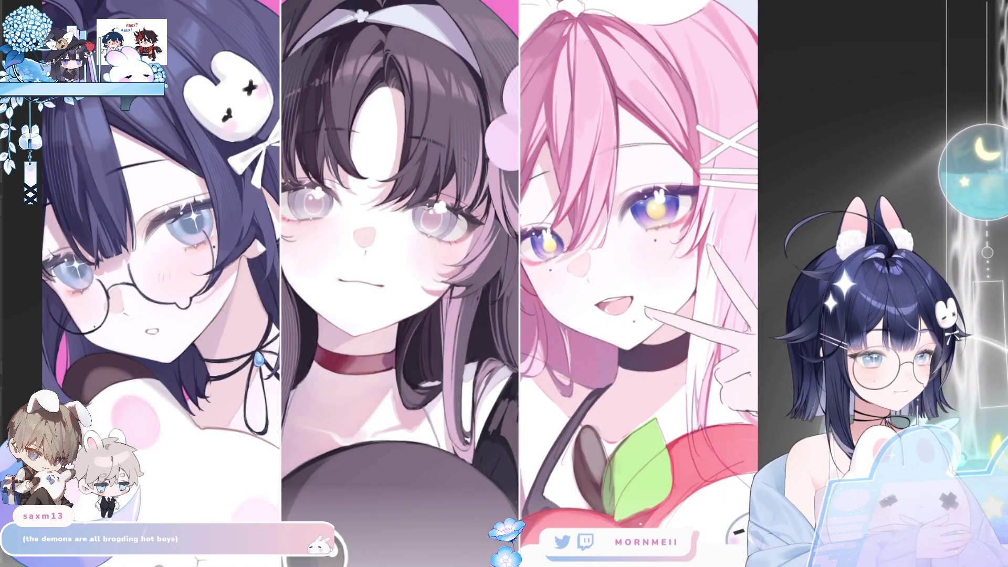
{"action": "key", "text": "h"}
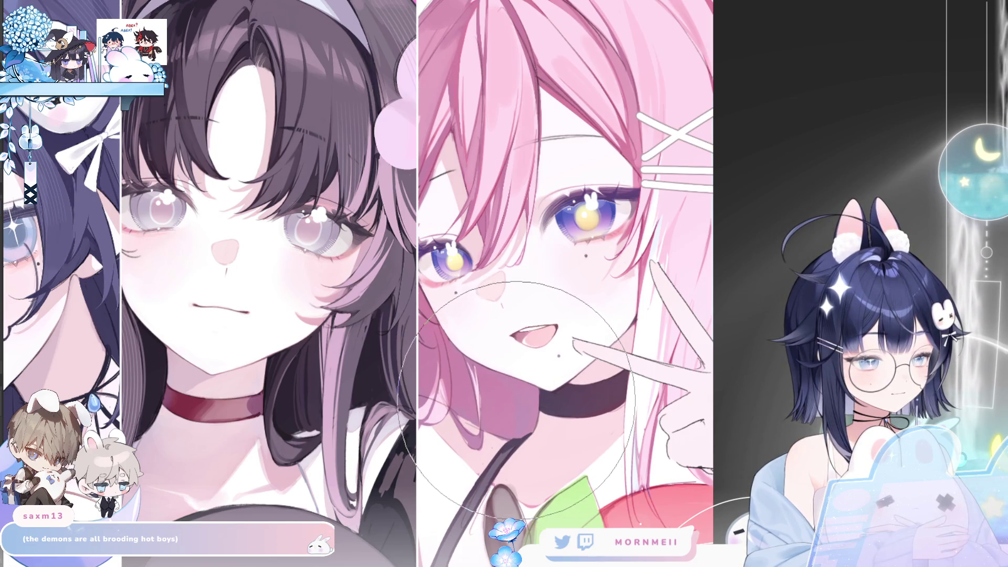
{"action": "key", "text": "h"}
{"action": "key", "text": "h"}
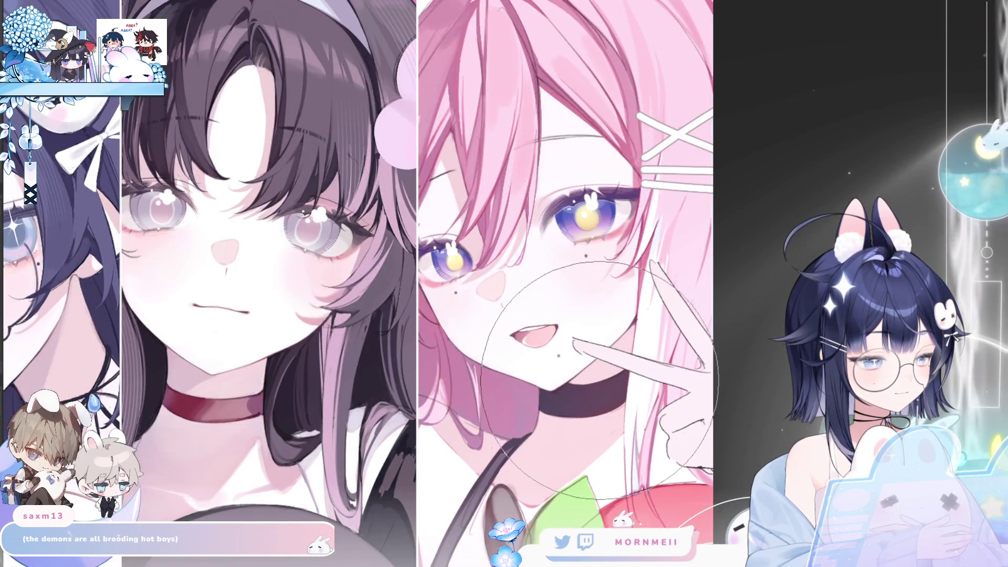
{"action": "key", "text": "h"}
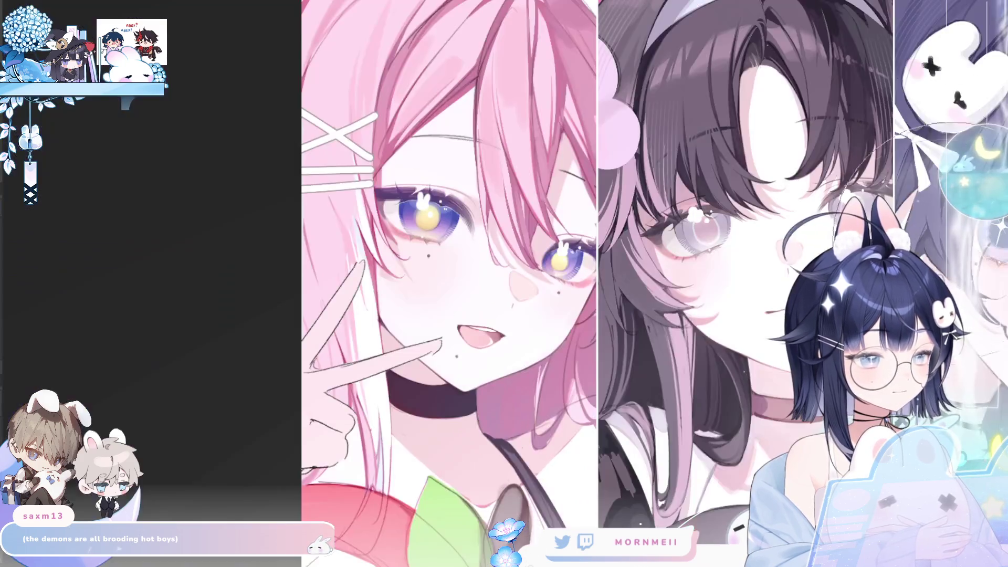
{"action": "key", "text": "h"}
{"action": "key", "text": "h"}
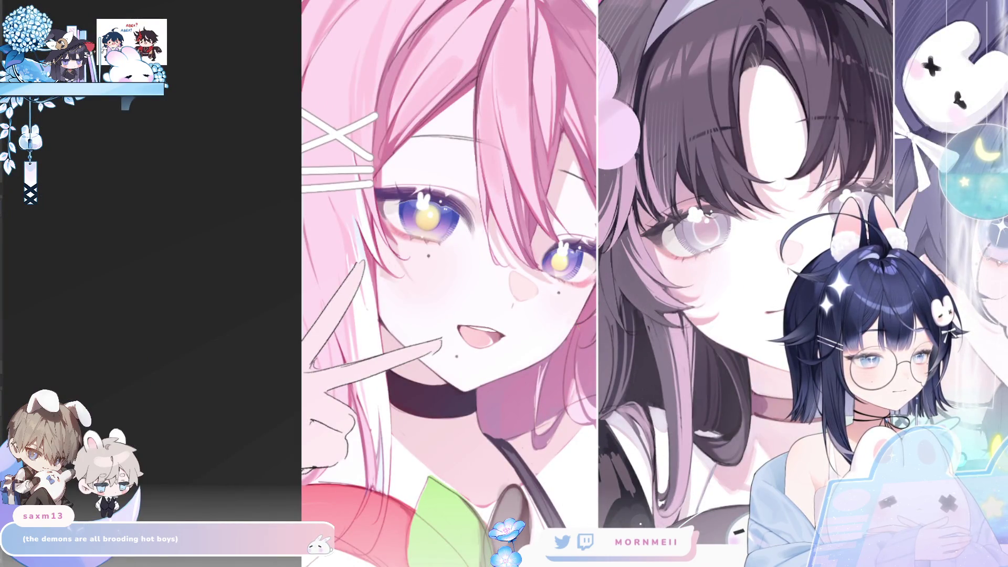
{"action": "key", "text": "h"}
{"action": "key", "text": "h"}
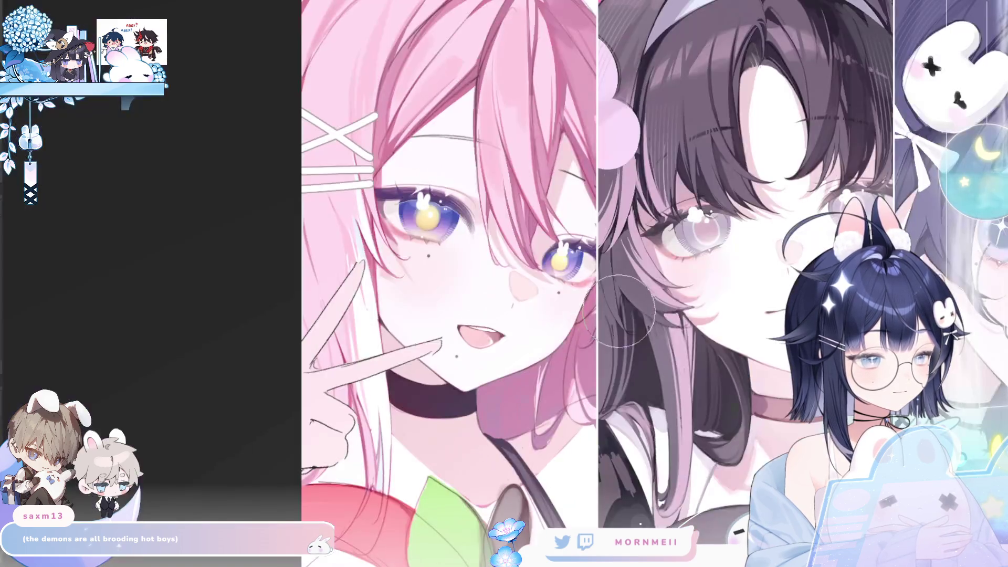
{"action": "scroll", "coordinate": [662, 321], "scroll_direction": "down", "scroll_amount": 5}
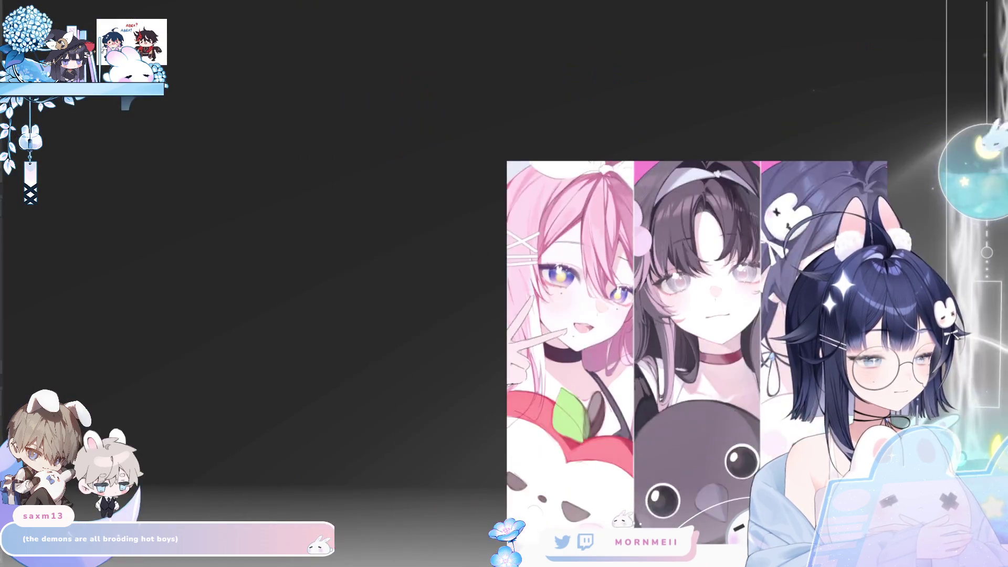
{"action": "key", "text": "h"}
{"action": "scroll", "coordinate": [504, 283], "scroll_direction": "up", "scroll_amount": 5}
{"action": "key", "text": "h"}
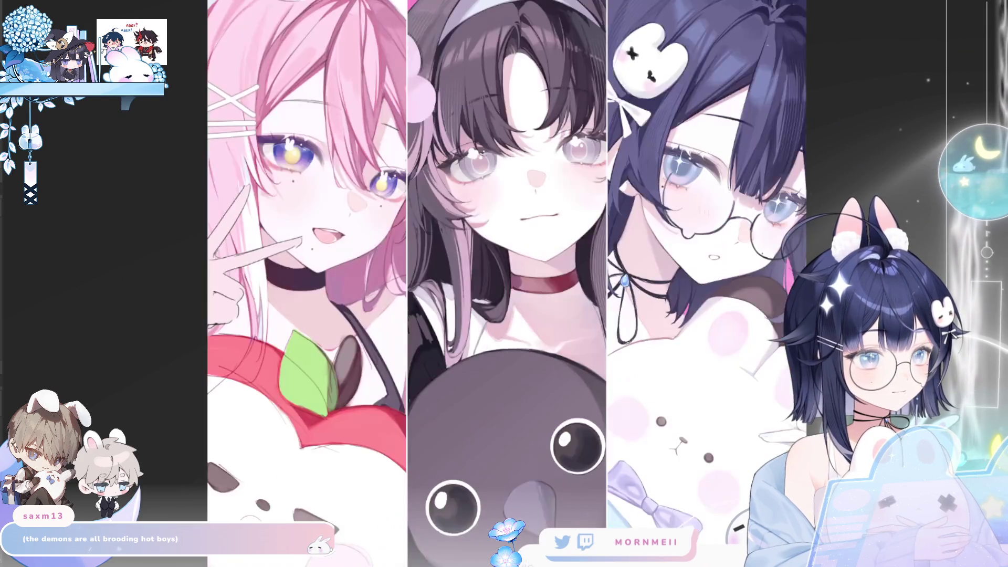
{"action": "key", "text": "h"}
Zoom in on the pink-haired girl's eyes and compare them mirrored and normal.
{"action": "left_click", "coordinate": [756, 155]}
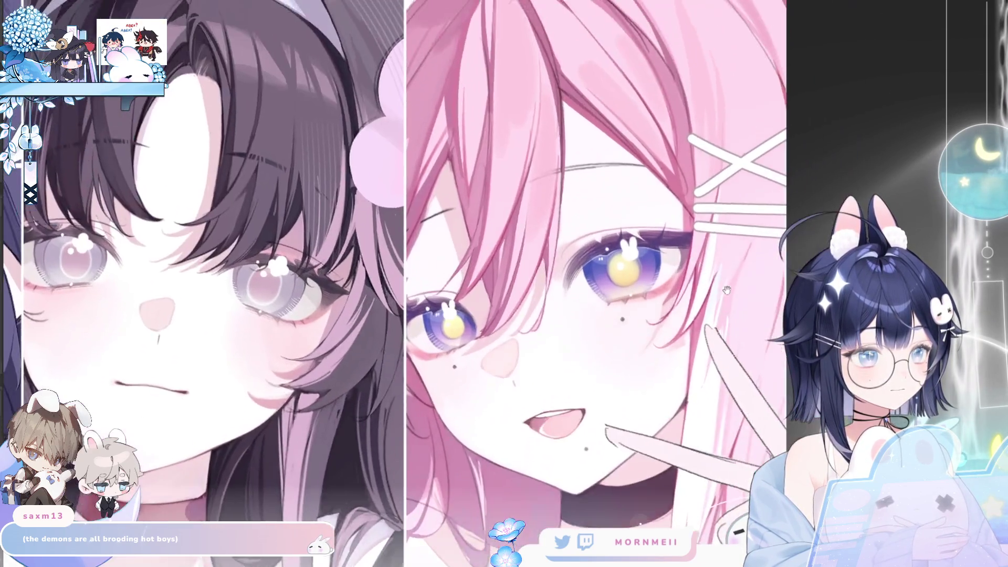
{"action": "left_click", "coordinate": [552, 289]}
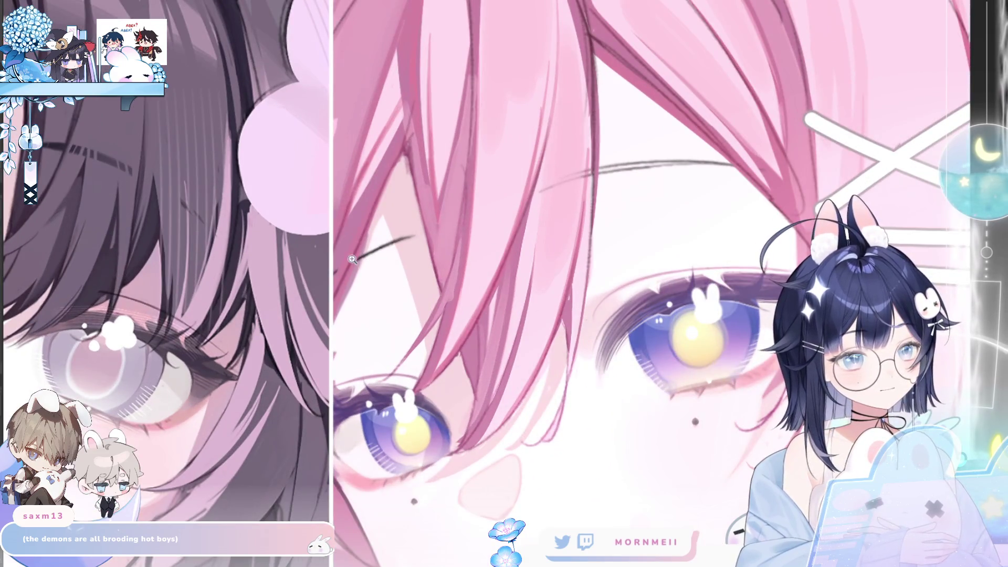
{"action": "key", "text": "h"}
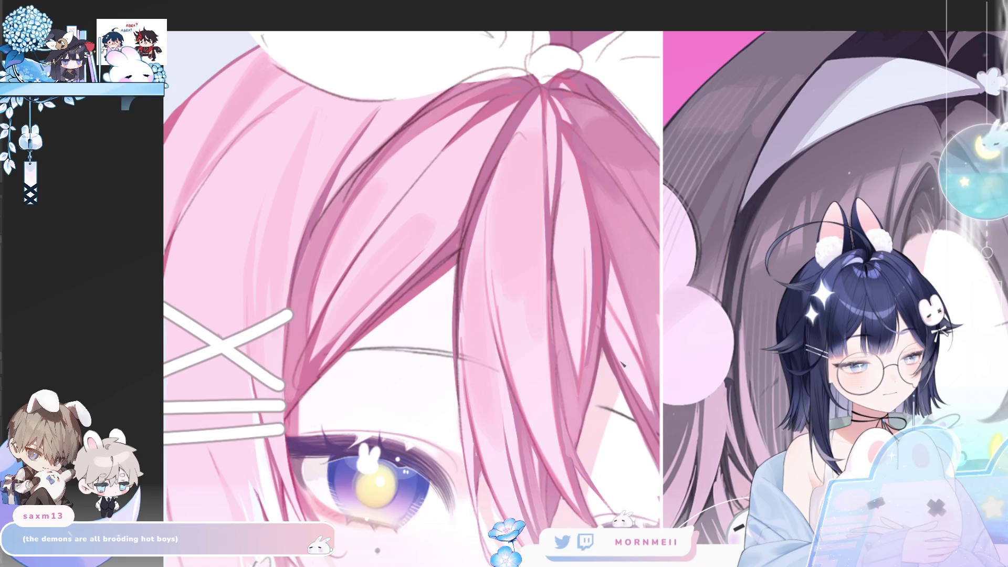
{"action": "scroll", "coordinate": [625, 309], "scroll_direction": "left", "scroll_amount": 5}
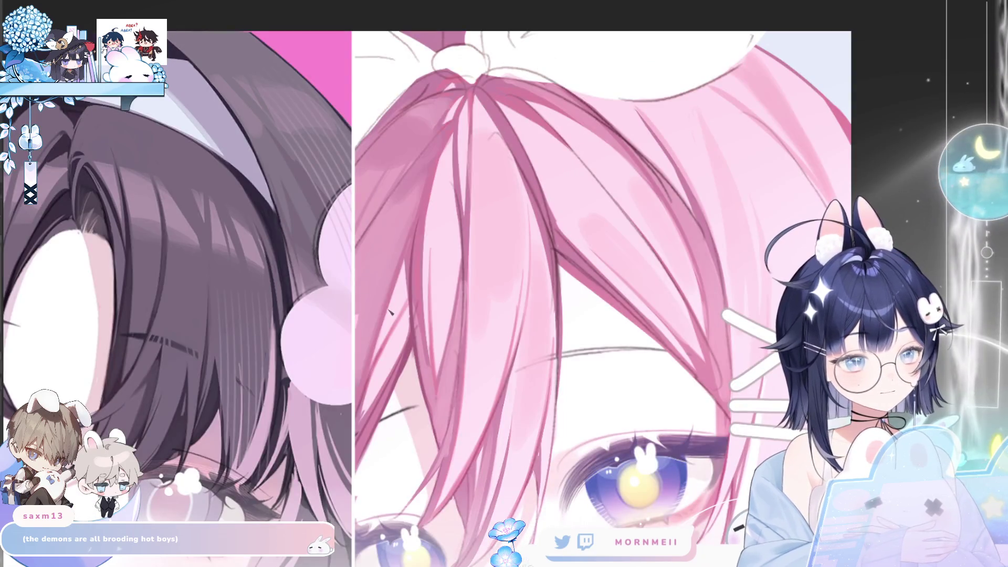
{"action": "key", "text": "h"}
{"action": "key", "text": "h"}
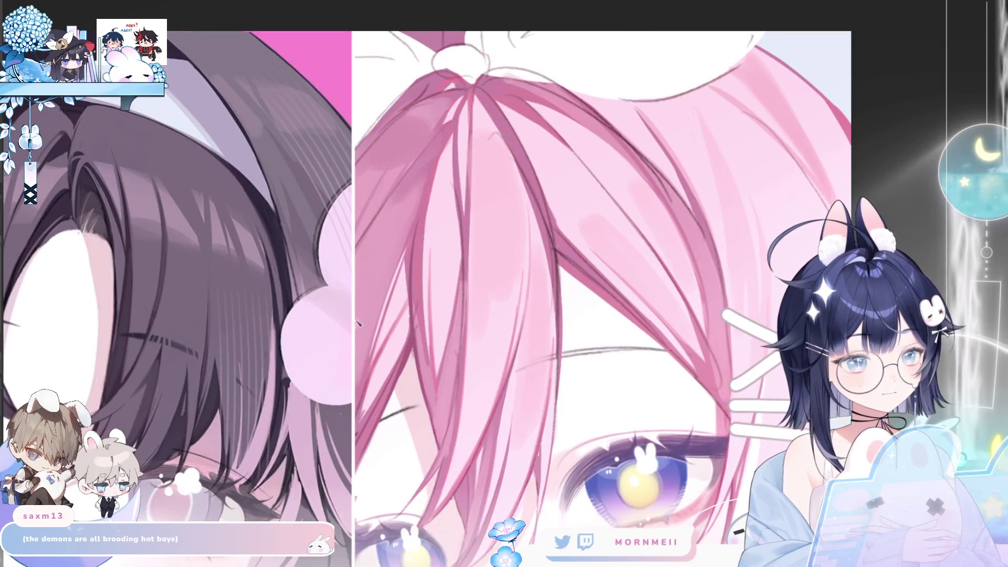
{"action": "left_click", "coordinate": [415, 244], "text": "alt"}
{"action": "key", "text": "h"}
{"action": "key", "text": "h"}
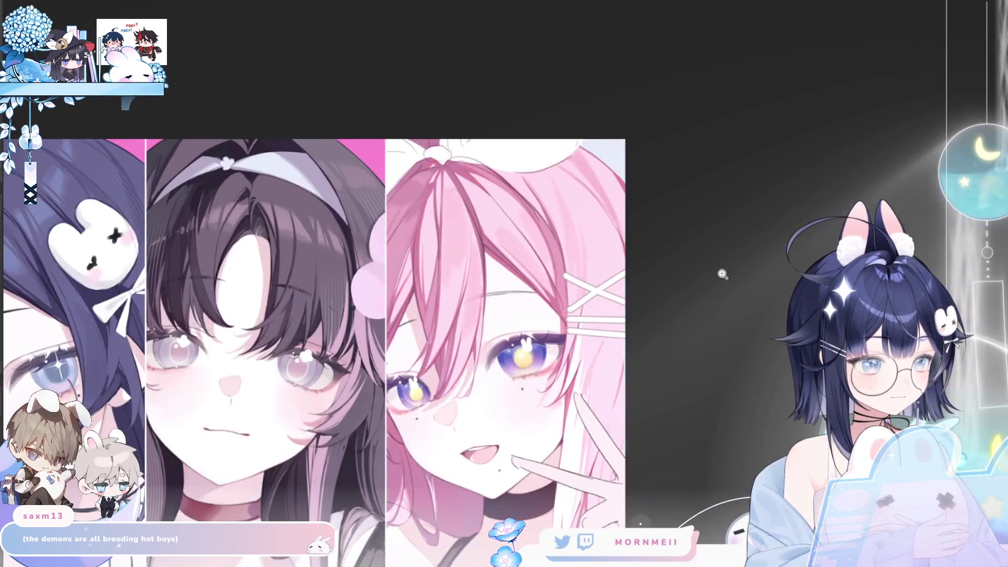
{"action": "left_click", "coordinate": [430, 367]}
{"action": "left_click", "coordinate": [565, 268]}
{"action": "key", "text": "h"}
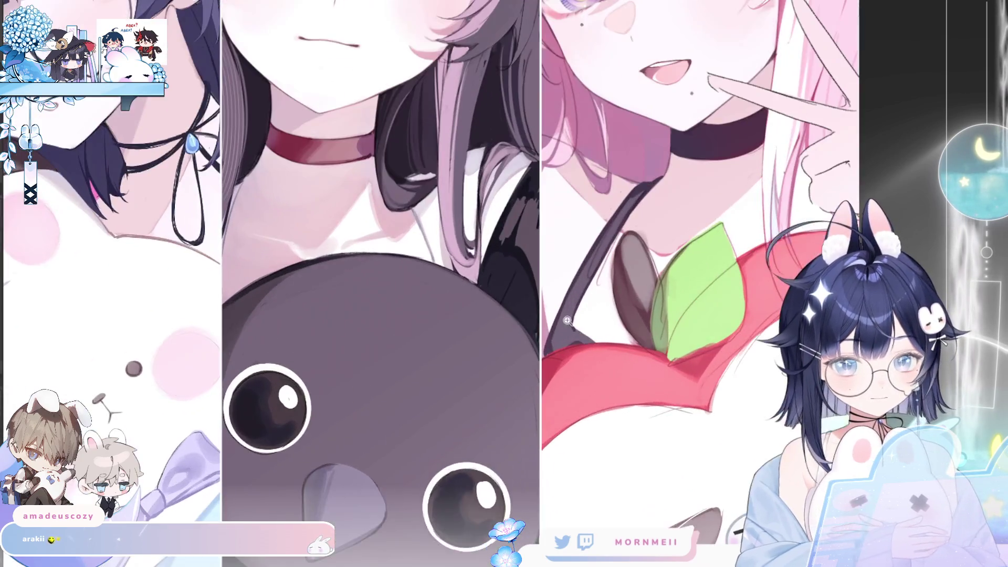
Zoom to the apple plush and lighten the strap line above its seed.
{"action": "left_click", "coordinate": [568, 342]}
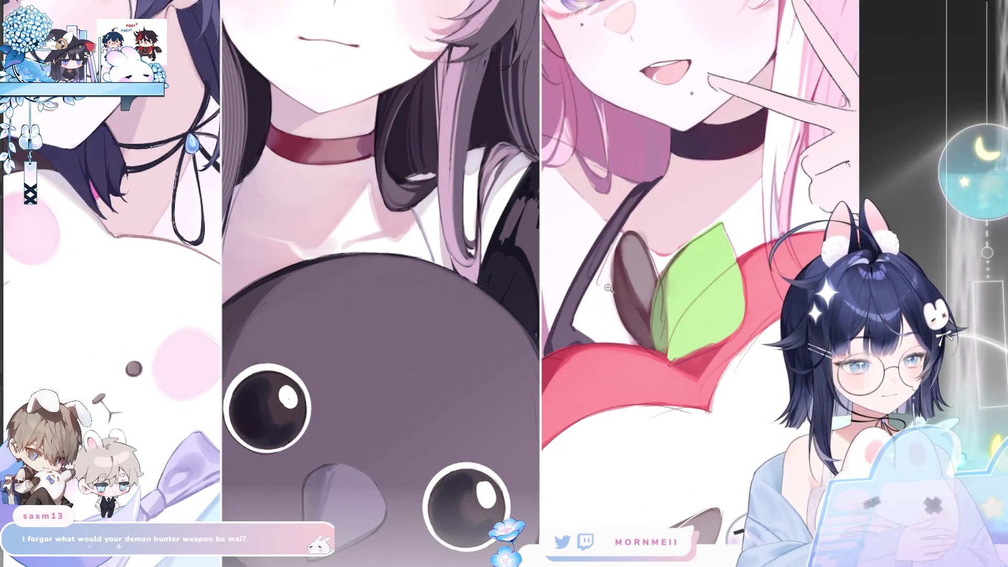
{"action": "left_click", "coordinate": [384, 345]}
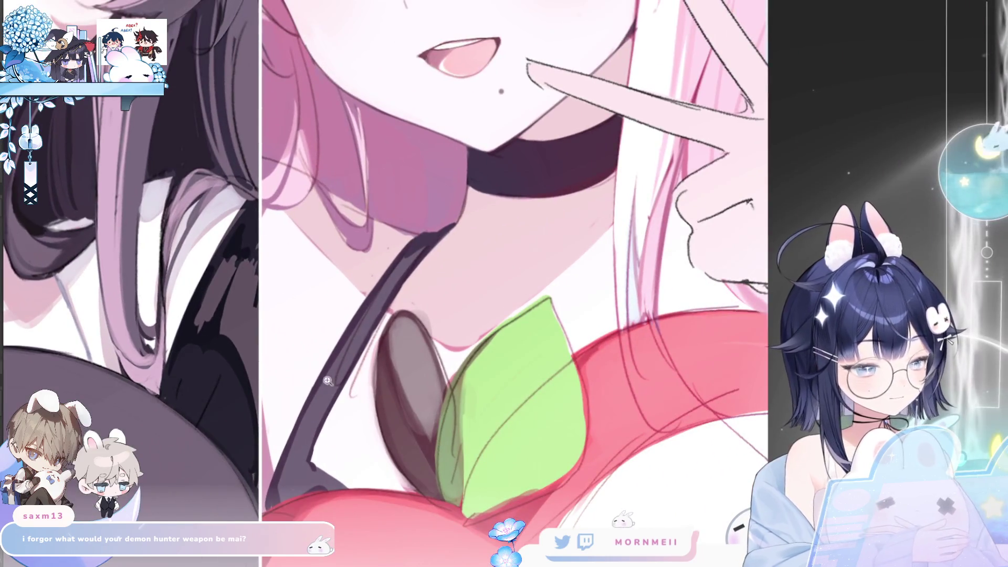
{"action": "left_click_drag", "start_coordinate": [322, 420], "coordinate": [338, 420]}
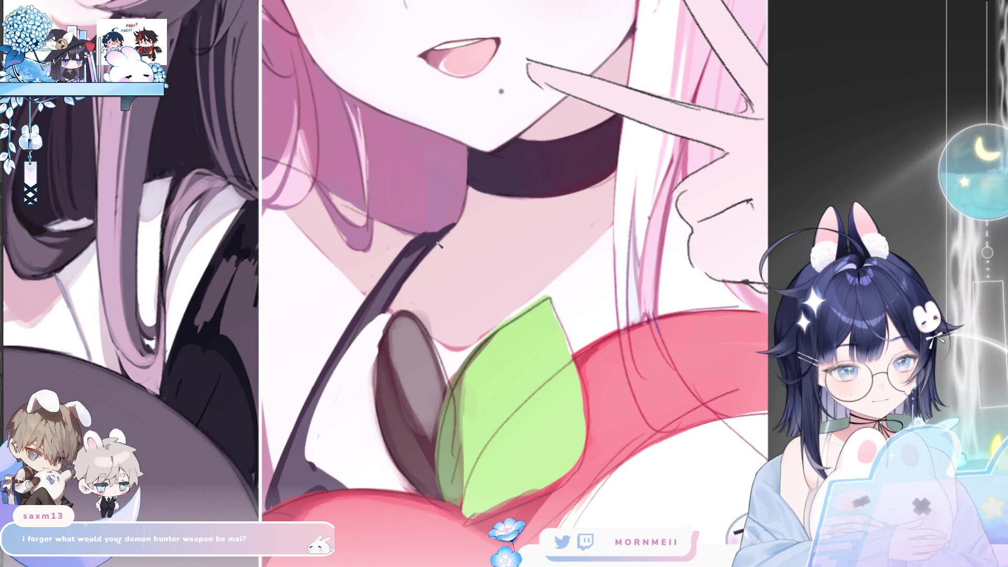
{"action": "left_click_drag", "start_coordinate": [441, 236], "coordinate": [383, 316]}
{"action": "key", "text": "ctrl+z"}
{"action": "left_click_drag", "start_coordinate": [446, 247], "coordinate": [383, 267]}
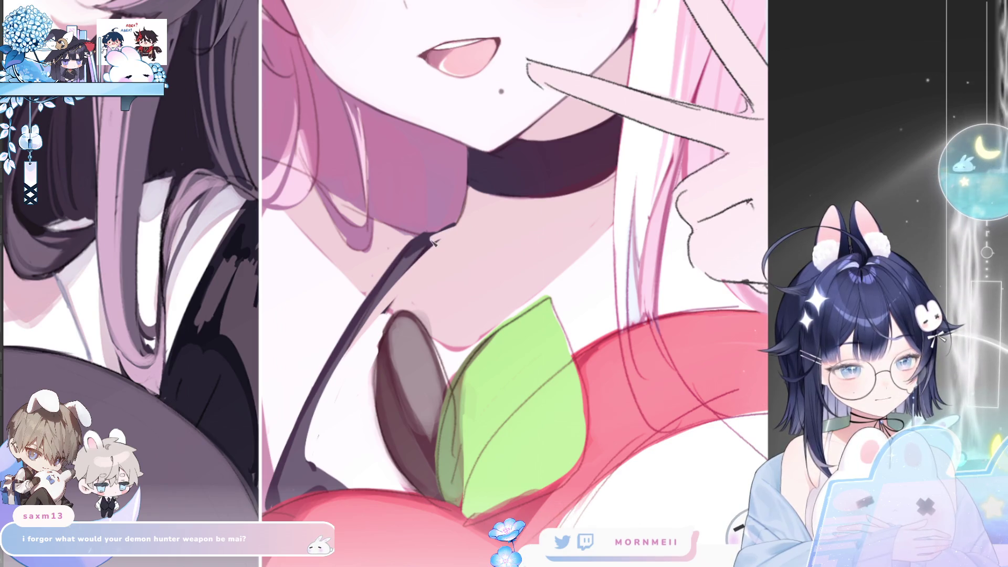
{"action": "left_click_drag", "start_coordinate": [393, 292], "coordinate": [431, 248]}
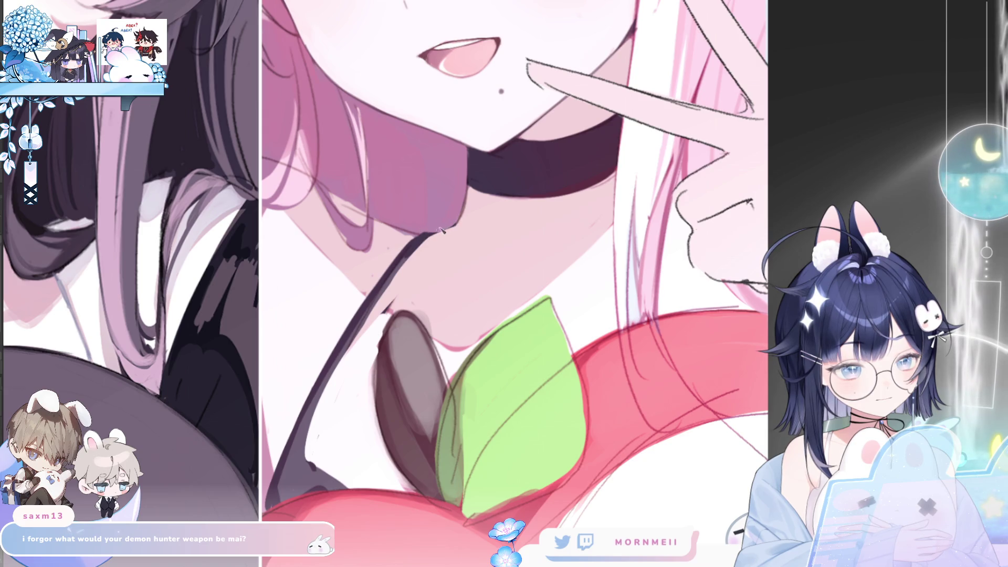
Re-ink the dark strap line down to the apple, checking it mirrored.
{"action": "key", "text": "h"}
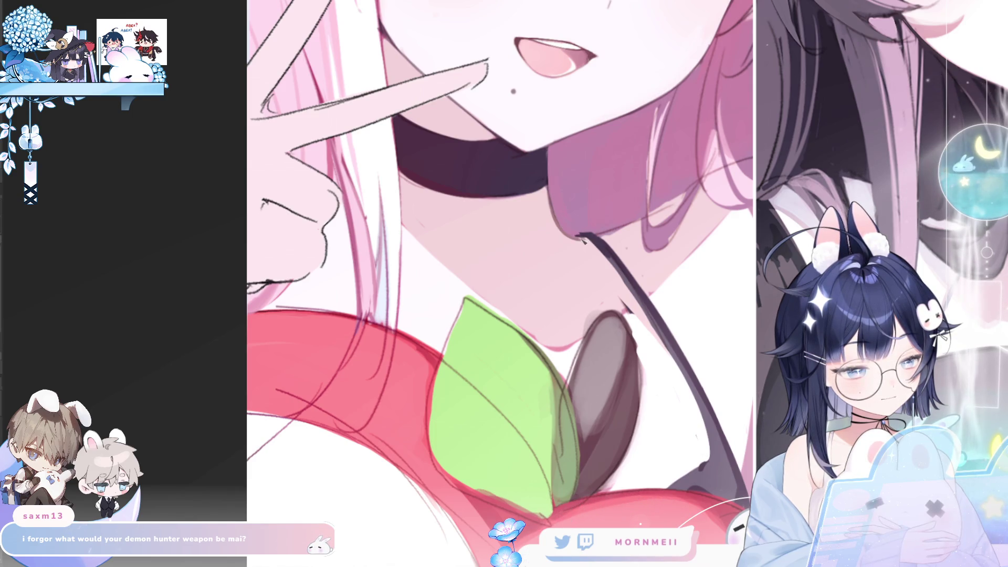
{"action": "left_click_drag", "start_coordinate": [575, 236], "coordinate": [591, 244]}
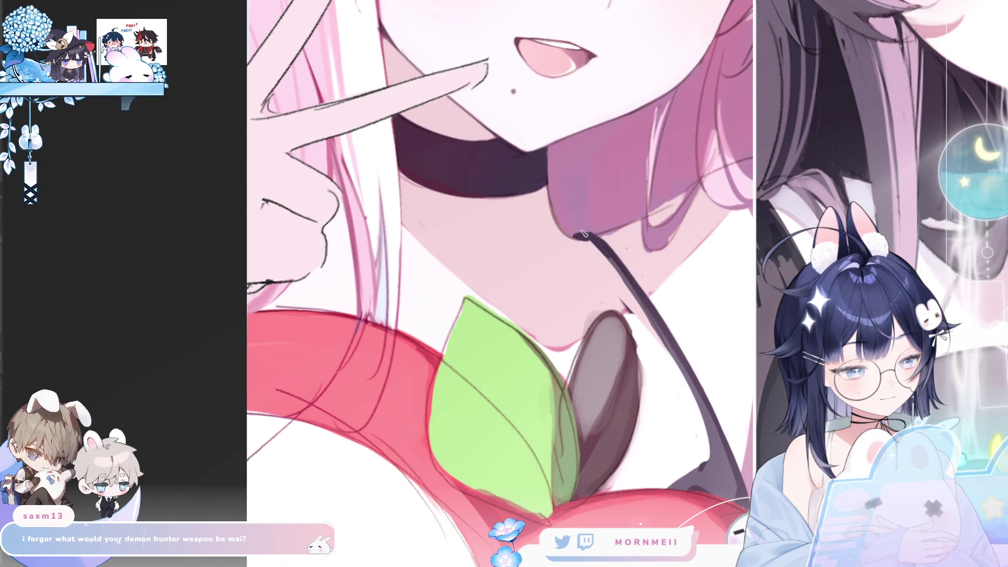
{"action": "key", "text": "h"}
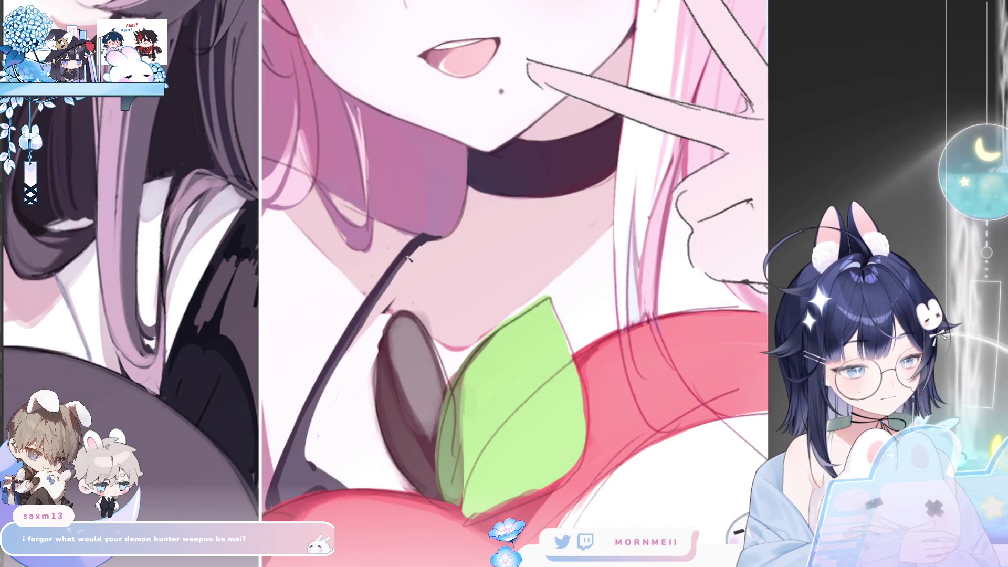
{"action": "left_click_drag", "start_coordinate": [410, 258], "coordinate": [349, 339]}
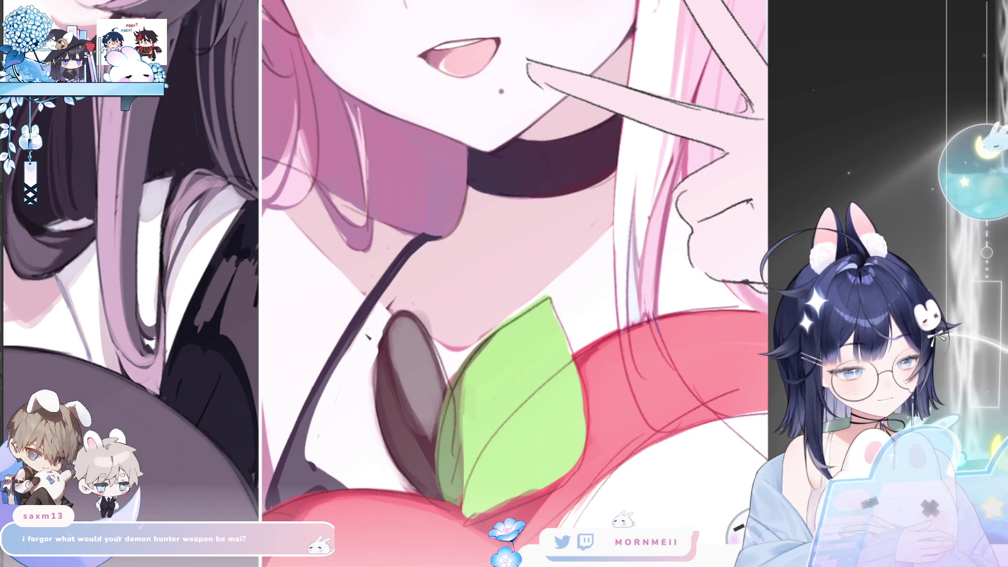
Check the apple area and its leaves mirrored and normal.
{"action": "key", "text": "h"}
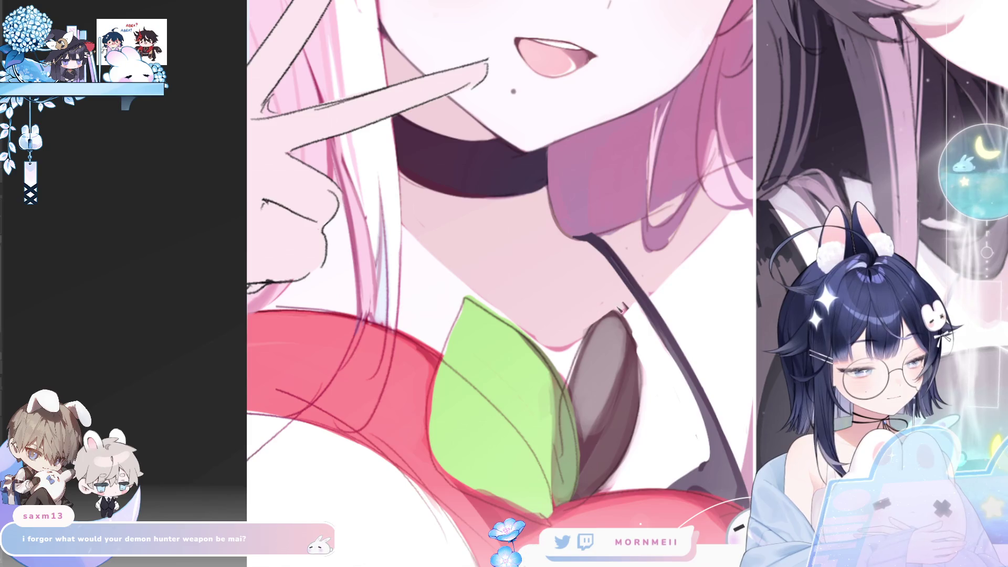
{"action": "key", "text": "h"}
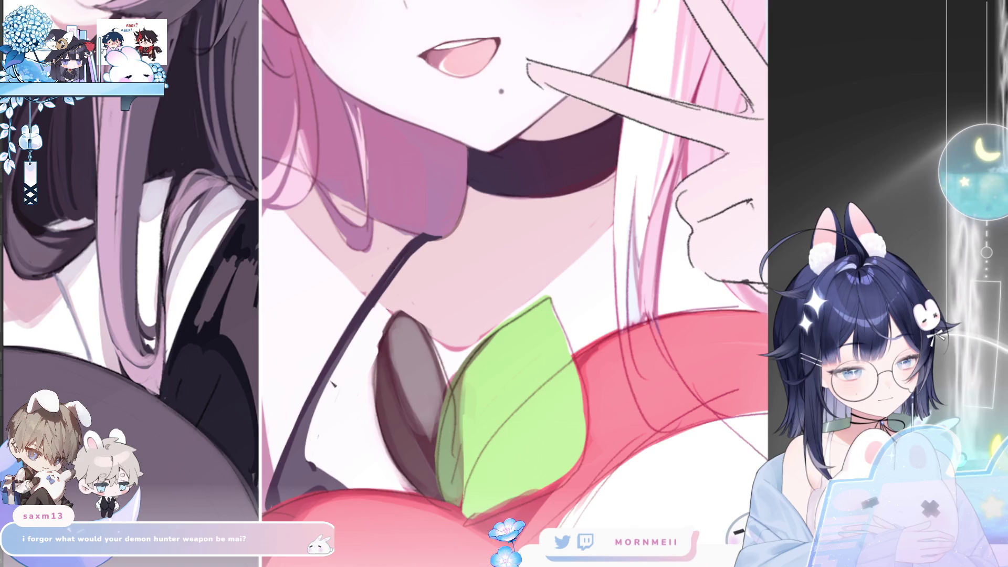
{"action": "key", "text": "h"}
{"action": "key", "text": "h"}
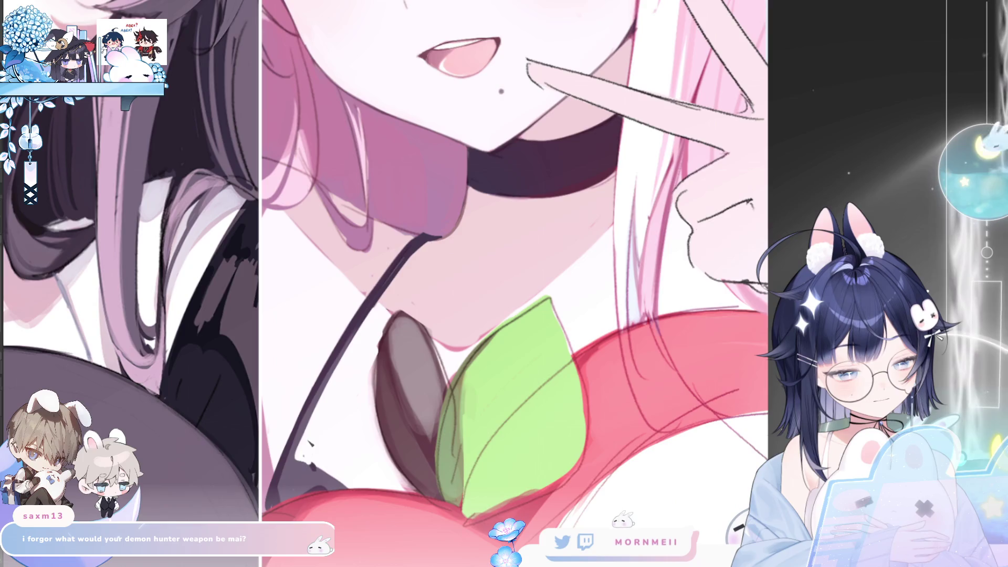
{"action": "key", "text": "h"}
{"action": "scroll", "coordinate": [728, 385], "scroll_direction": "down", "scroll_amount": 3}
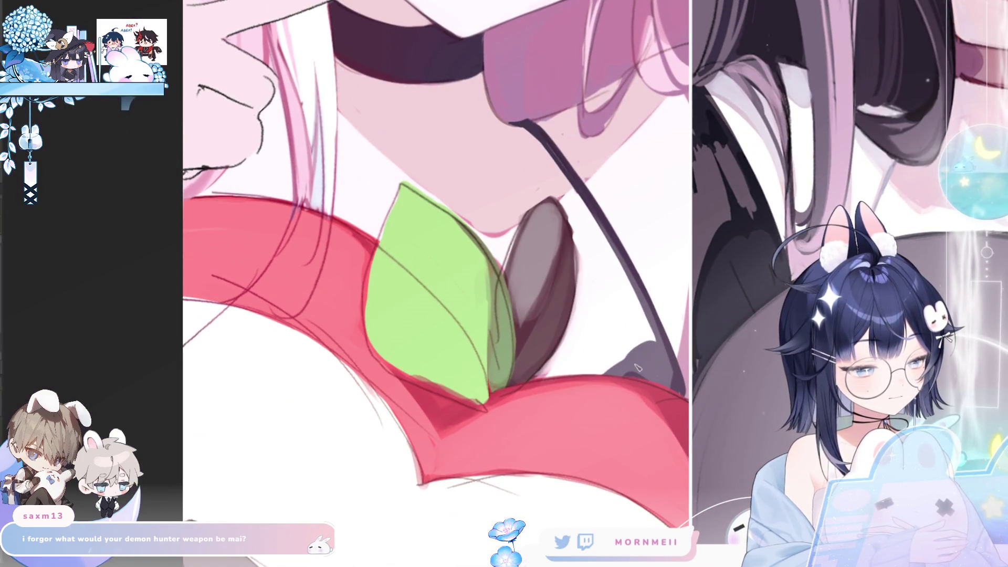
{"action": "key", "text": "h"}
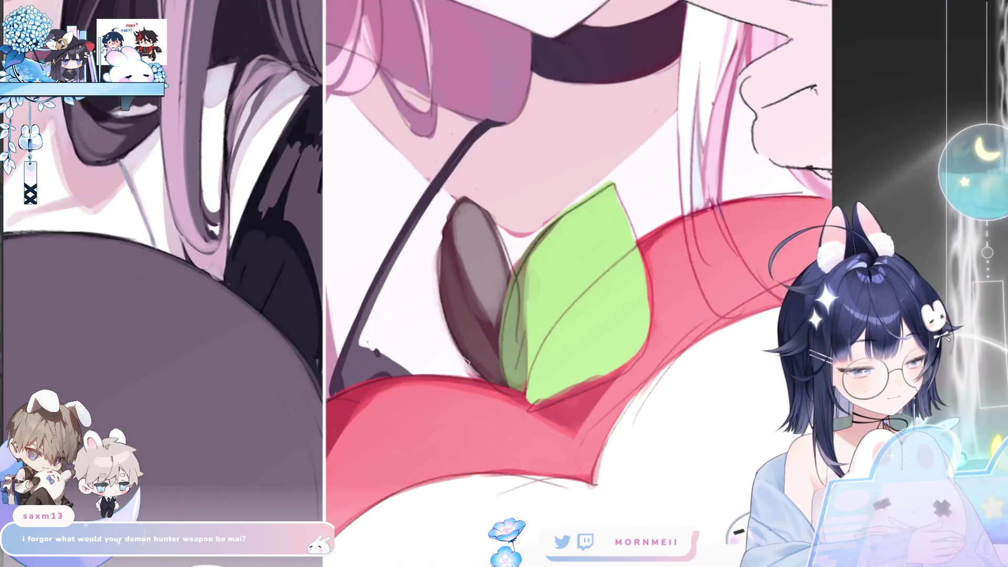
{"action": "key", "text": "h"}
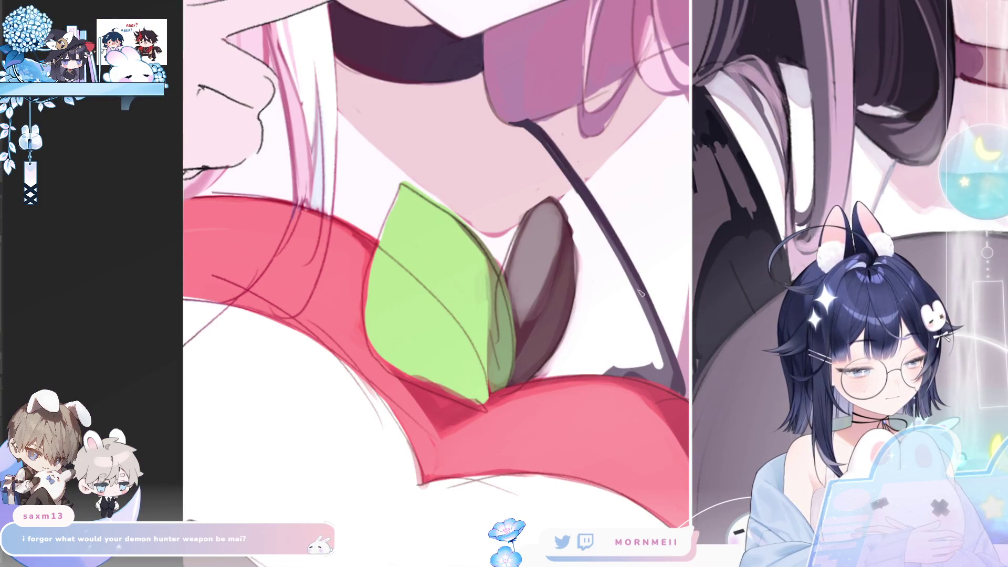
{"action": "key", "text": "h"}
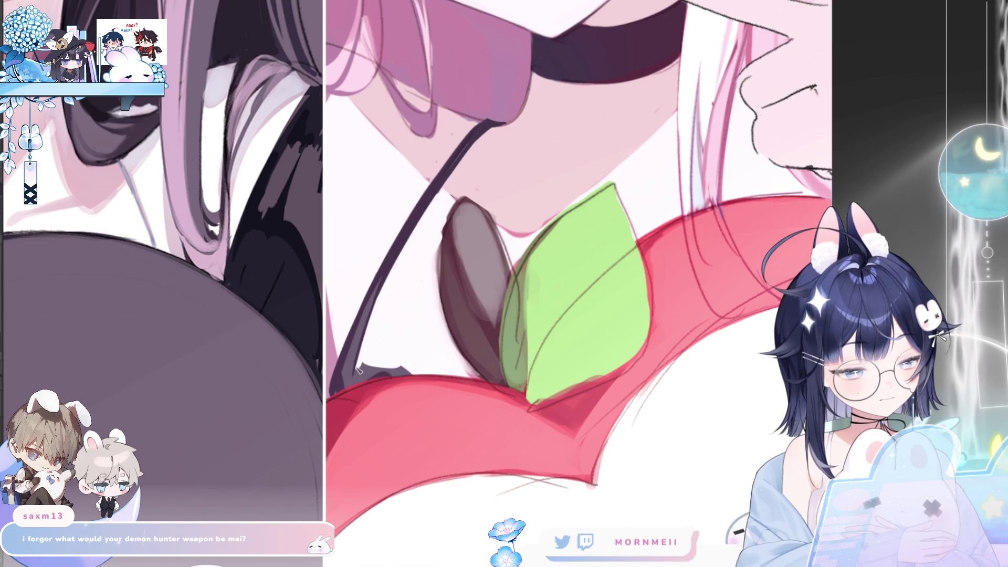
{"action": "key", "text": "h"}
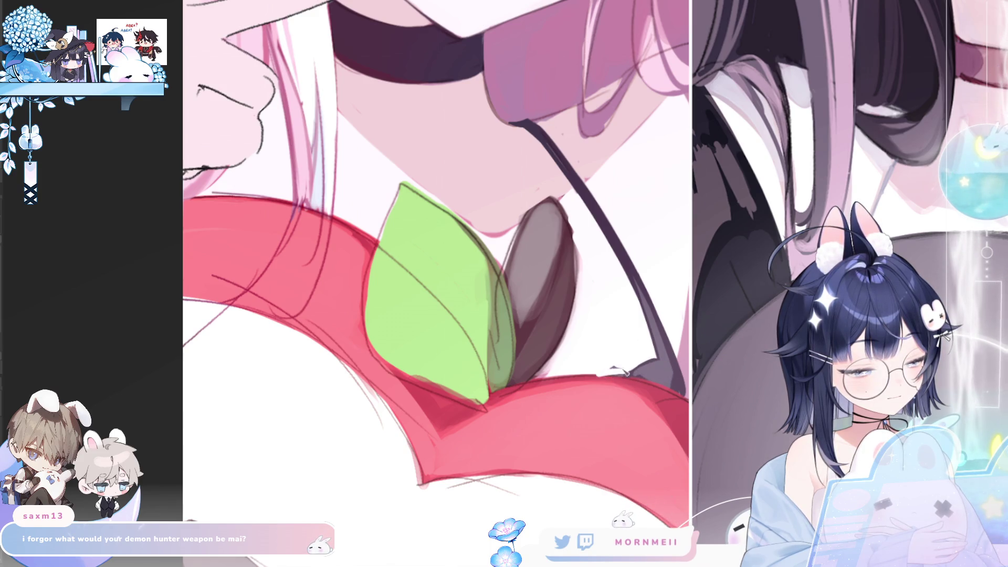
Fit the whole illustration and compare the faces mirrored and normal.
{"action": "key", "text": "ctrl+0"}
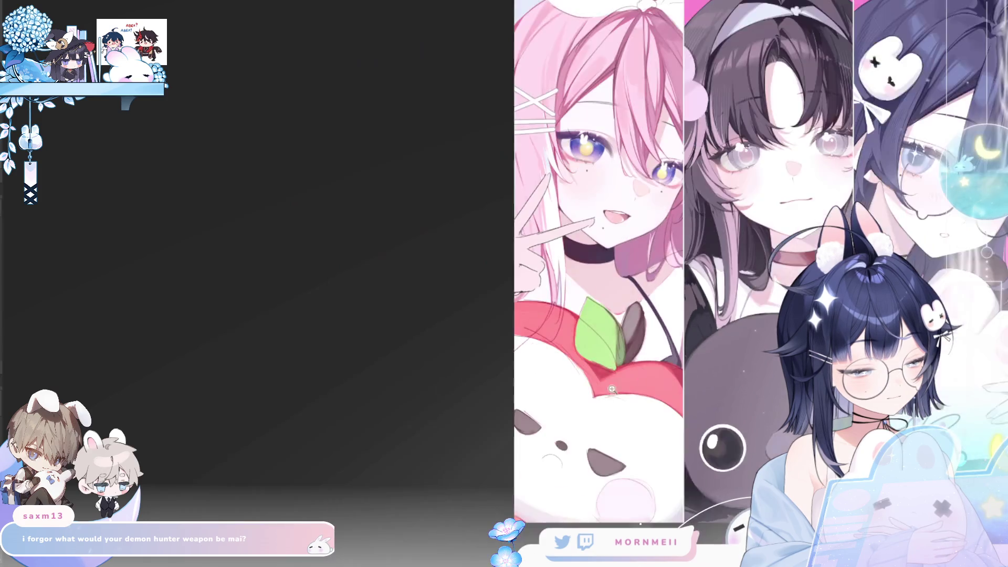
{"action": "key", "text": "h"}
{"action": "key", "text": "h"}
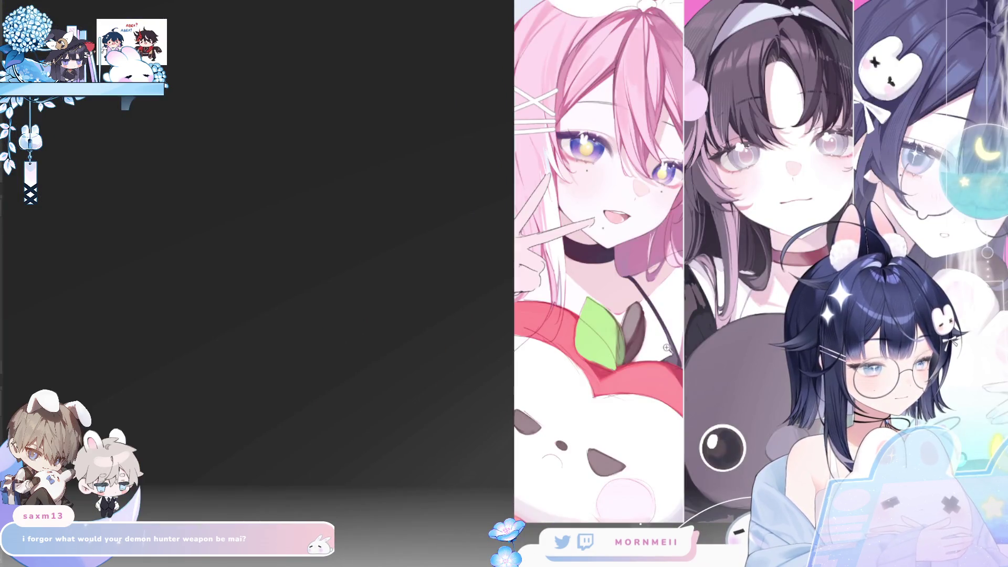
{"action": "key", "text": "h"}
{"action": "scroll", "coordinate": [456, 271], "scroll_direction": "up", "scroll_amount": 2}
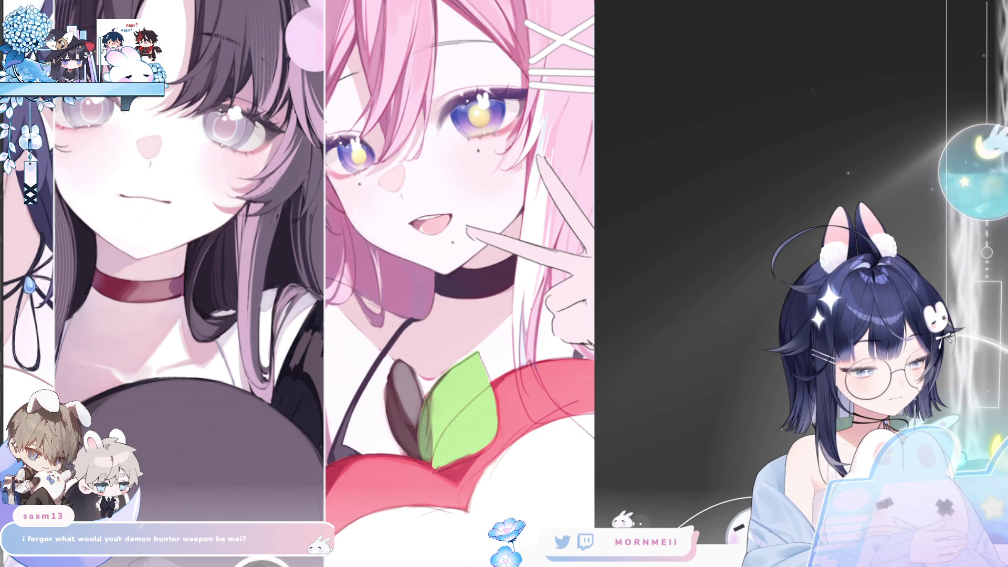
{"action": "key", "text": "h"}
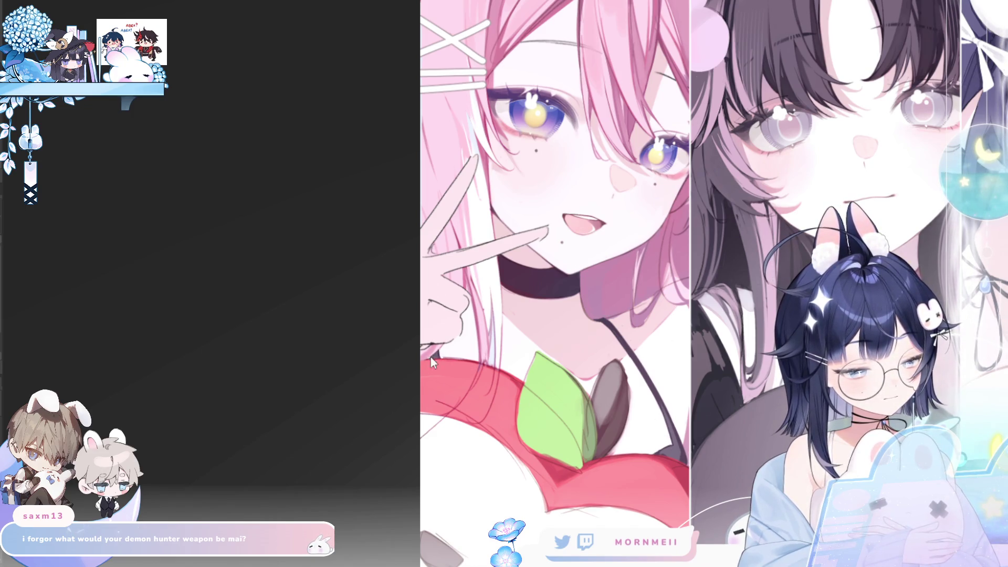
{"action": "key", "text": "h"}
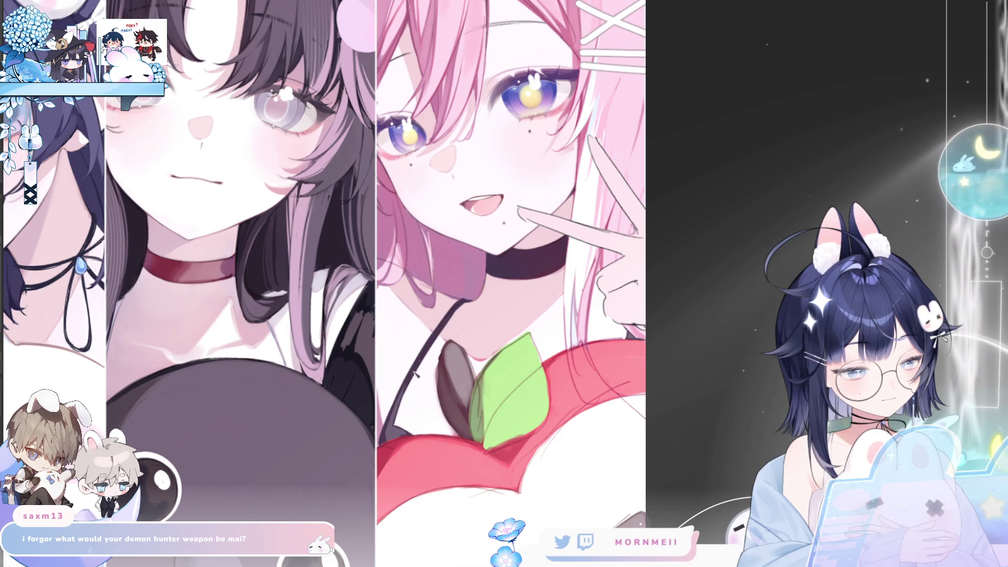
Zoom out to the full artwork and leave it in normal orientation.
{"action": "key", "text": "ctrl+minus"}
{"action": "key", "text": "ctrl+minus"}
{"action": "key", "text": "ctrl+minus"}
{"action": "key", "text": "h"}
{"action": "key", "text": "h"}
{"action": "key", "text": "ctrl+plus"}
{"action": "key", "text": "ctrl+plus"}
{"action": "key", "text": "h"}
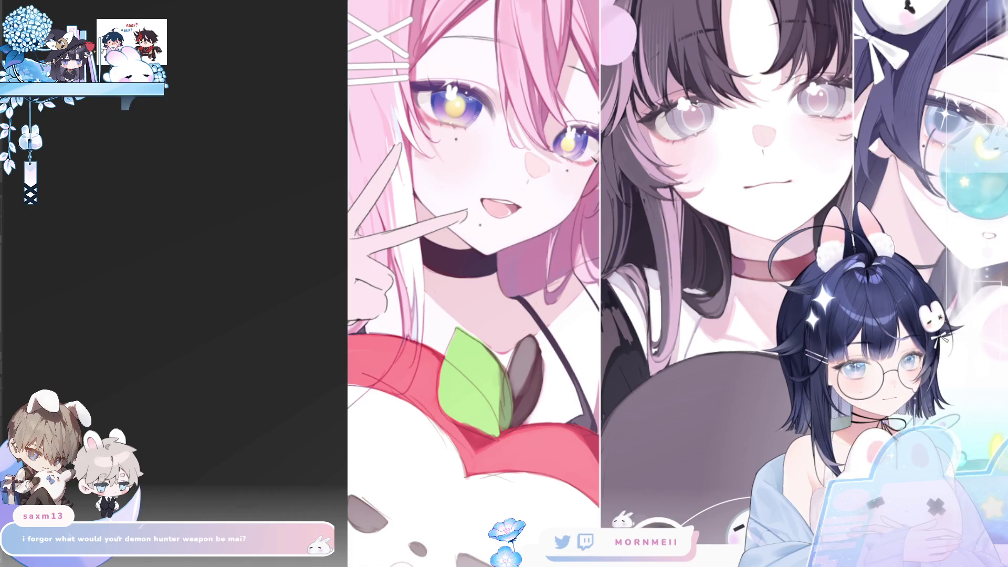
{"action": "key", "text": "h"}
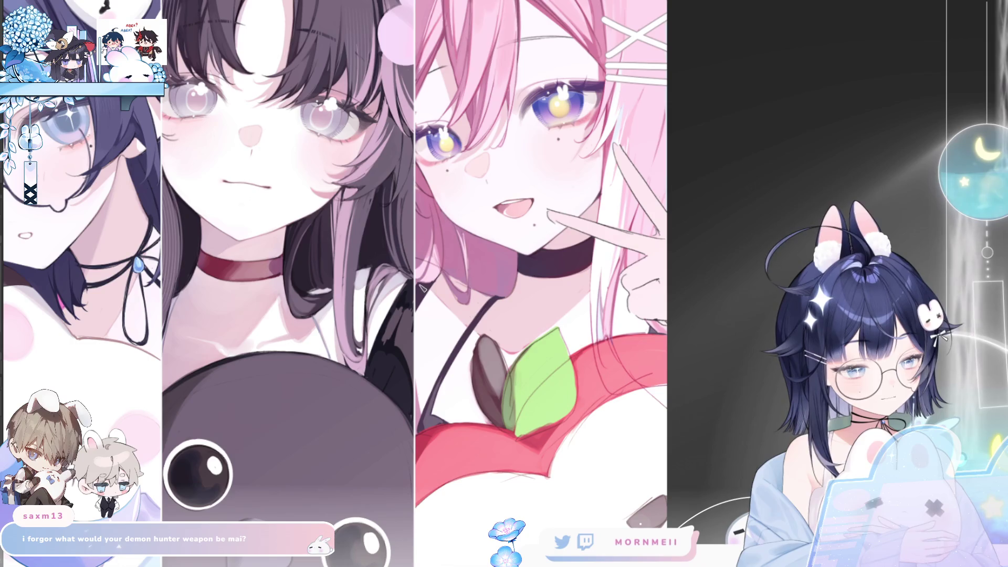
{"action": "key", "text": "h"}
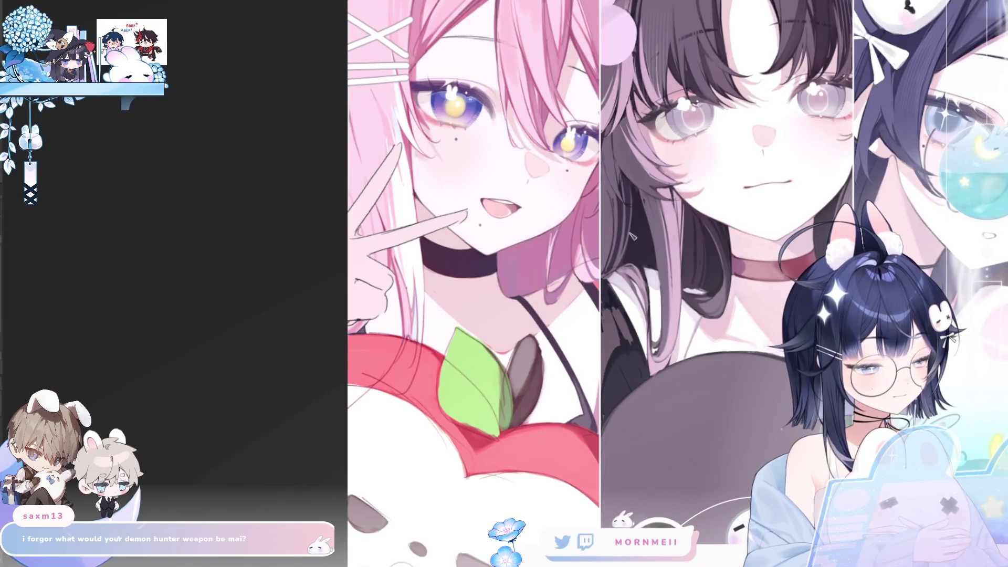
{"action": "scroll", "coordinate": [805, 225], "scroll_direction": "down", "scroll_amount": 5}
{"action": "key", "text": "h"}
{"action": "key", "text": "h"}
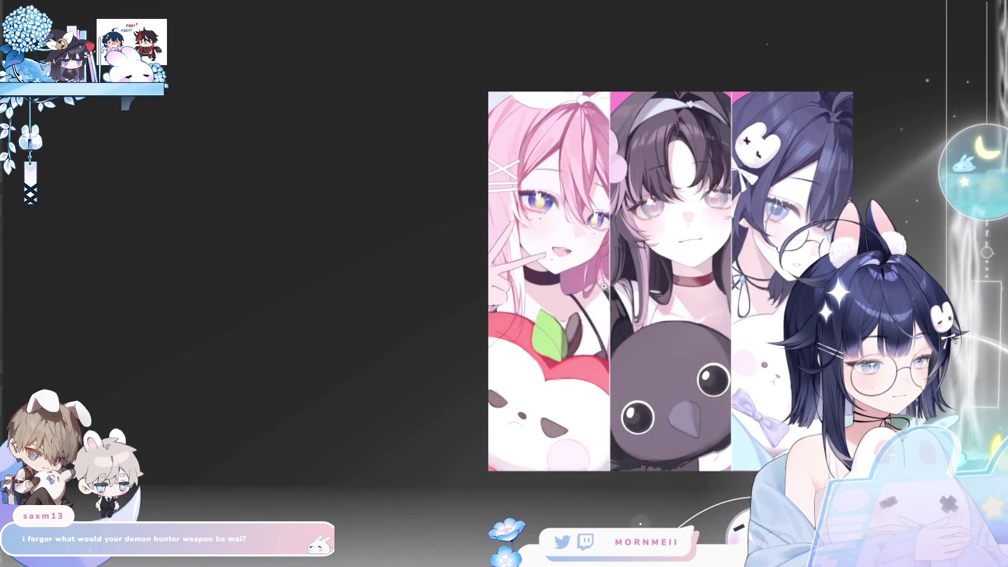
{"action": "scroll", "coordinate": [480, 287], "scroll_direction": "up", "scroll_amount": 5}
{"action": "key", "text": "h"}
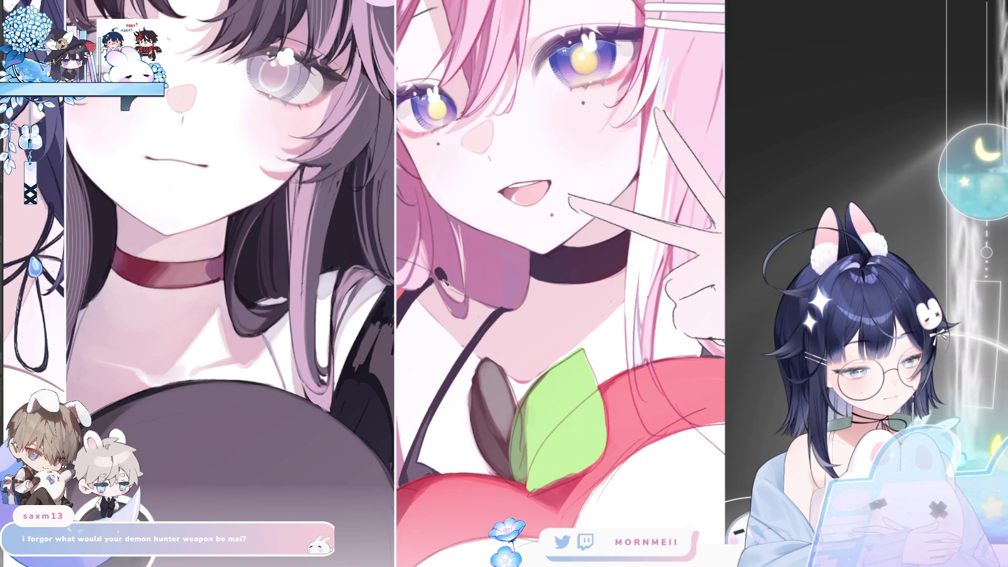
{"action": "key", "text": "h"}
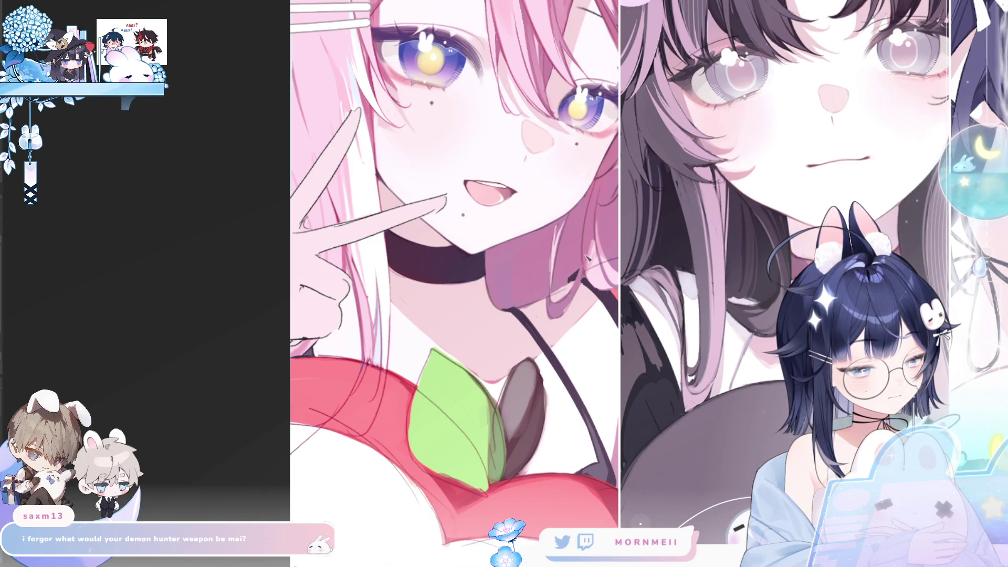
{"action": "key", "text": "h"}
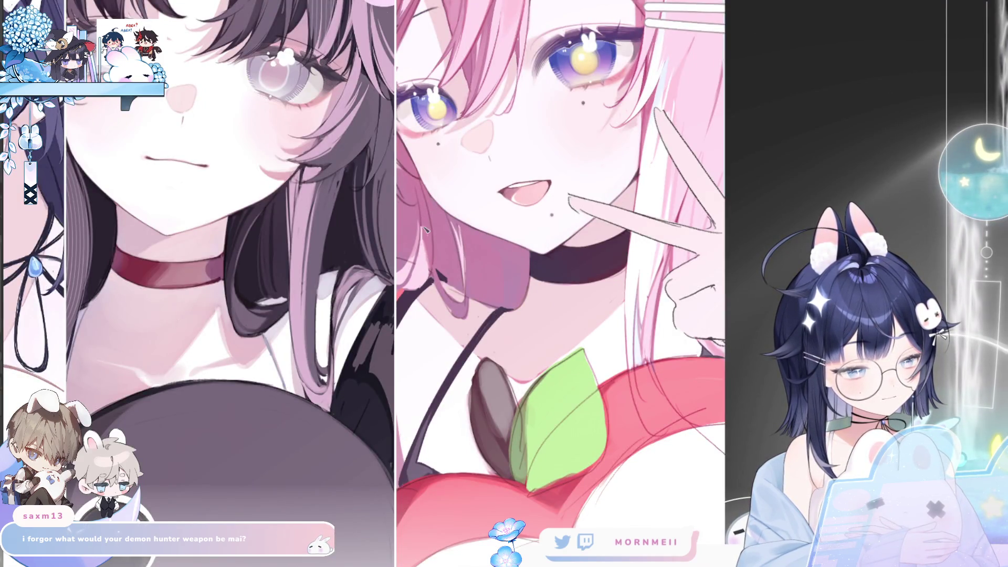
{"action": "key", "text": "h"}
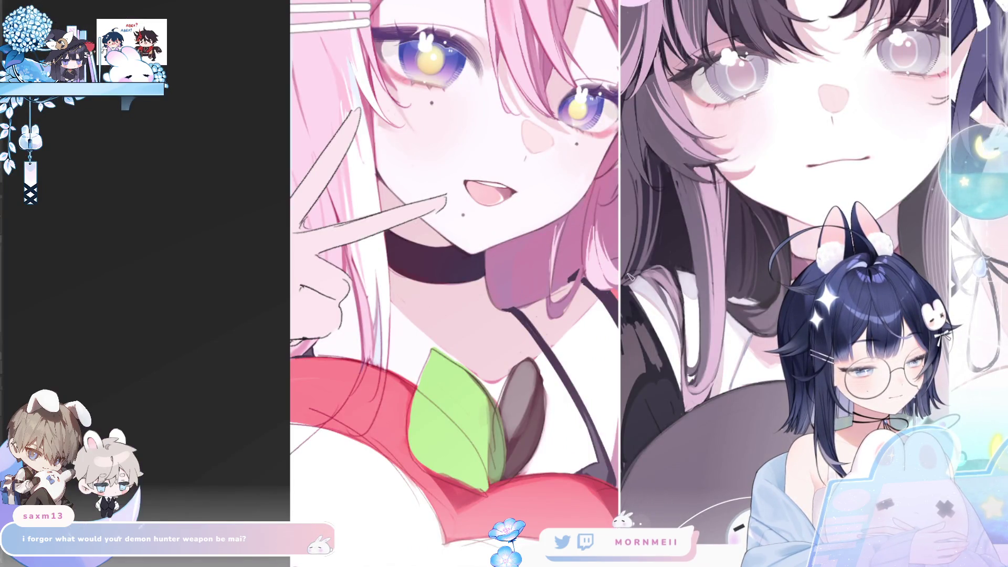
{"action": "key", "text": "h"}
{"action": "key", "text": "h"}
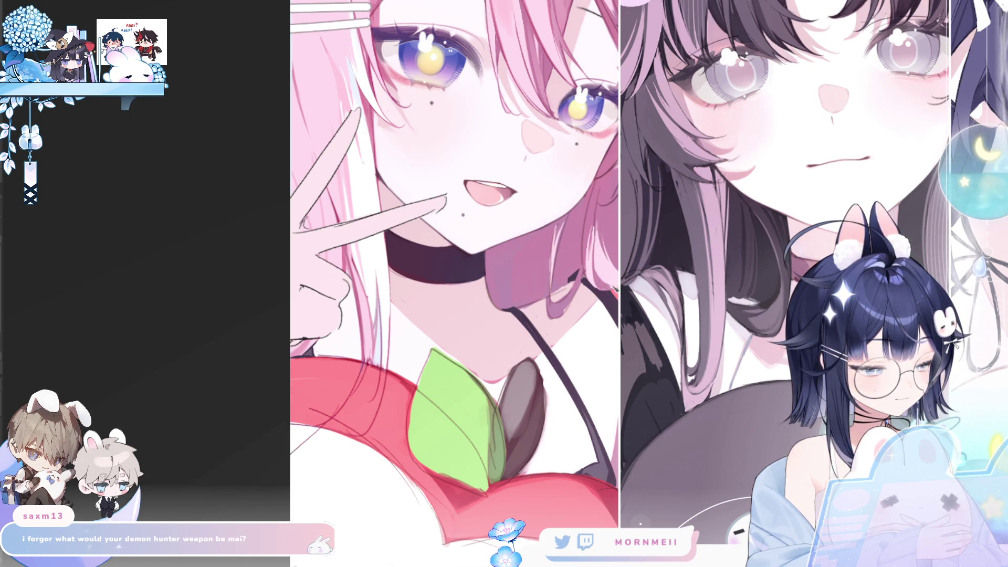
{"action": "key", "text": "h"}
{"action": "key", "text": "h"}
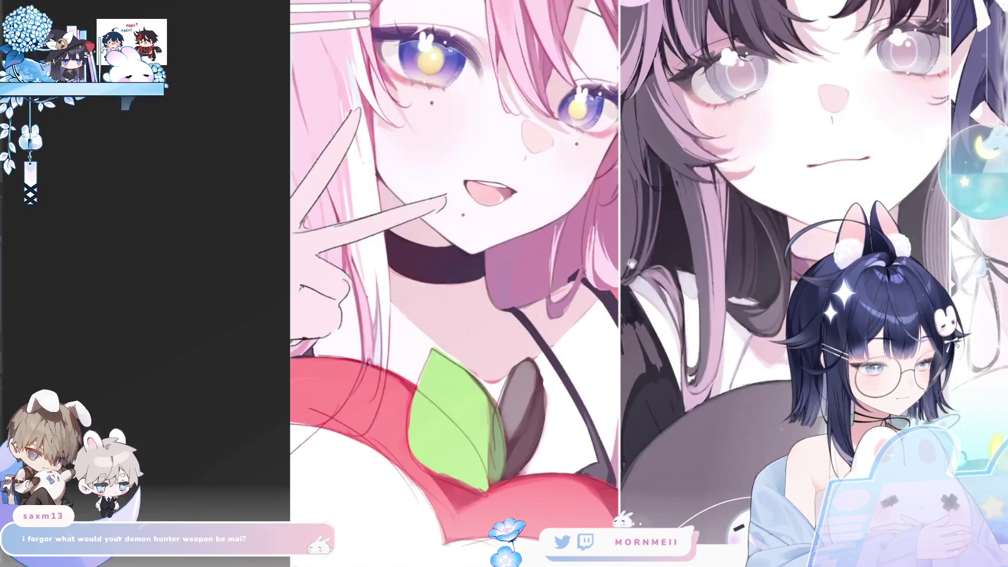
{"action": "scroll", "coordinate": [614, 242], "scroll_direction": "up", "scroll_amount": 3}
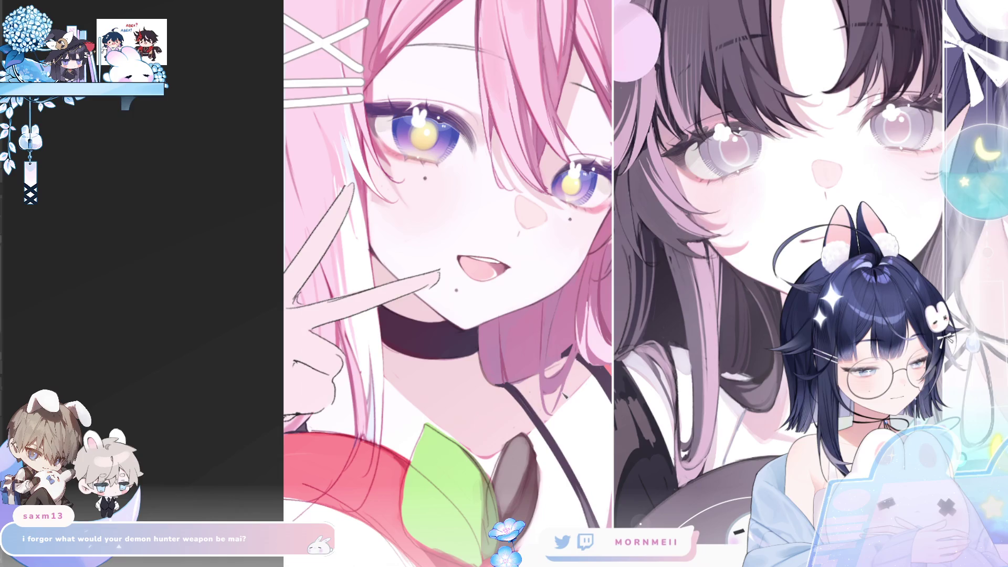
{"action": "key", "text": "m"}
{"action": "key", "text": "m"}
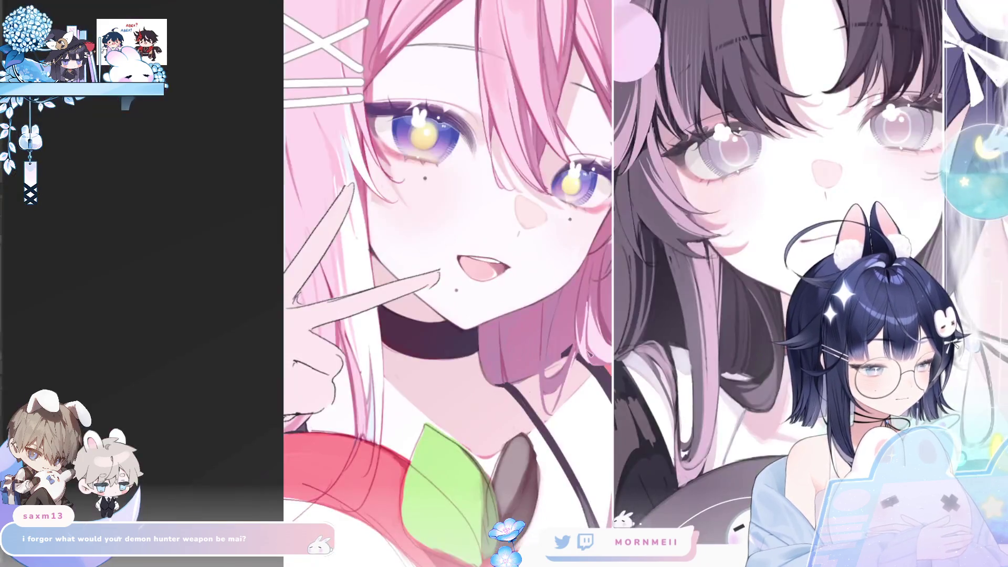
{"action": "scroll", "coordinate": [554, 303], "scroll_direction": "down", "scroll_amount": 3}
{"action": "key", "text": "m"}
{"action": "key", "text": "m"}
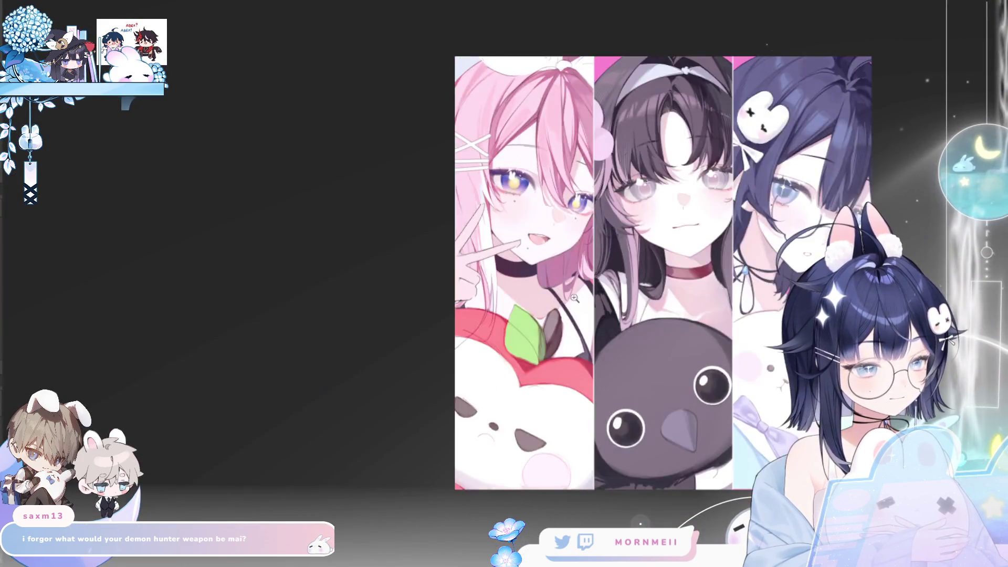
Adjust the brown seed's left and top edges and check the shape mirrored.
{"action": "scroll", "coordinate": [532, 313], "scroll_direction": "up", "scroll_amount": 3}
{"action": "key", "text": "m"}
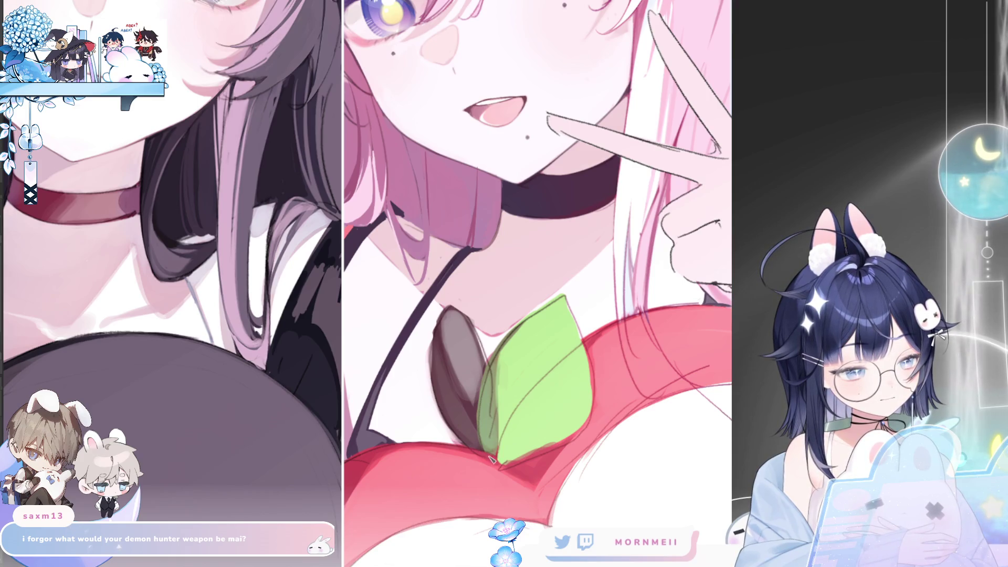
{"action": "left_click_drag", "start_coordinate": [440, 415], "coordinate": [465, 315]}
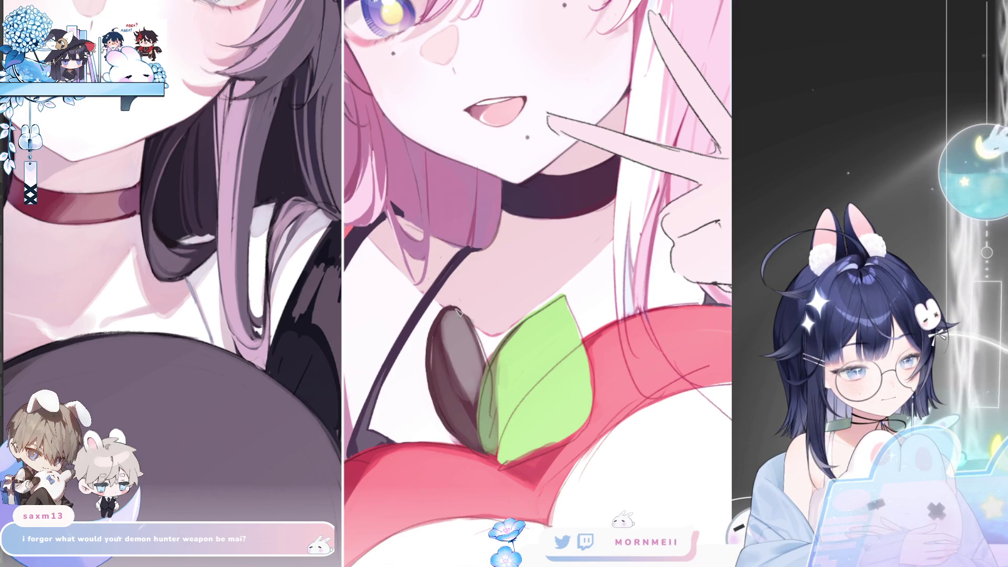
{"action": "mouse_move", "coordinate": [433, 341]}
{"action": "left_mouse_down"}
{"action": "mouse_move", "coordinate": [452, 423]}
{"action": "mouse_move", "coordinate": [429, 341]}
{"action": "left_mouse_up"}
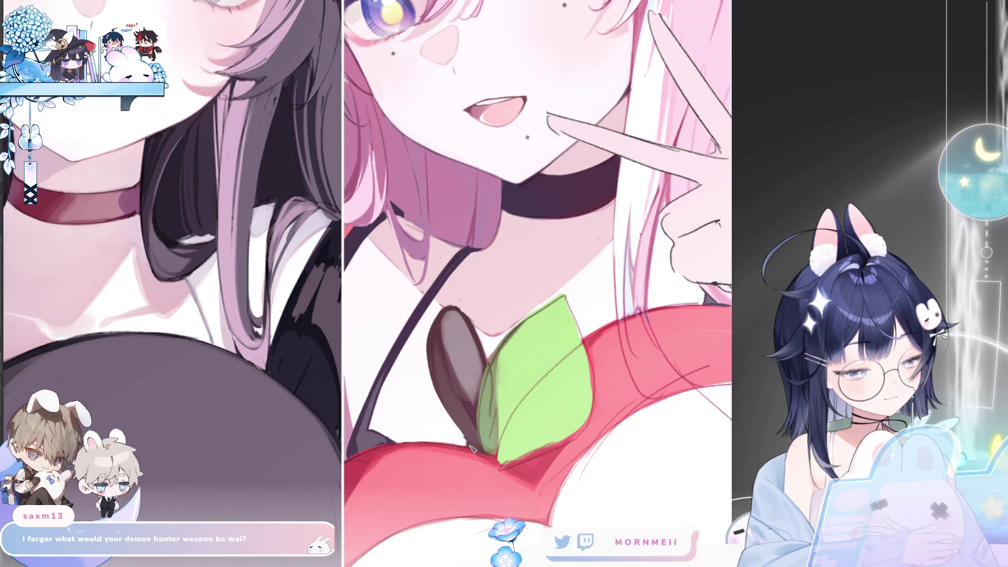
{"action": "key", "text": "h"}
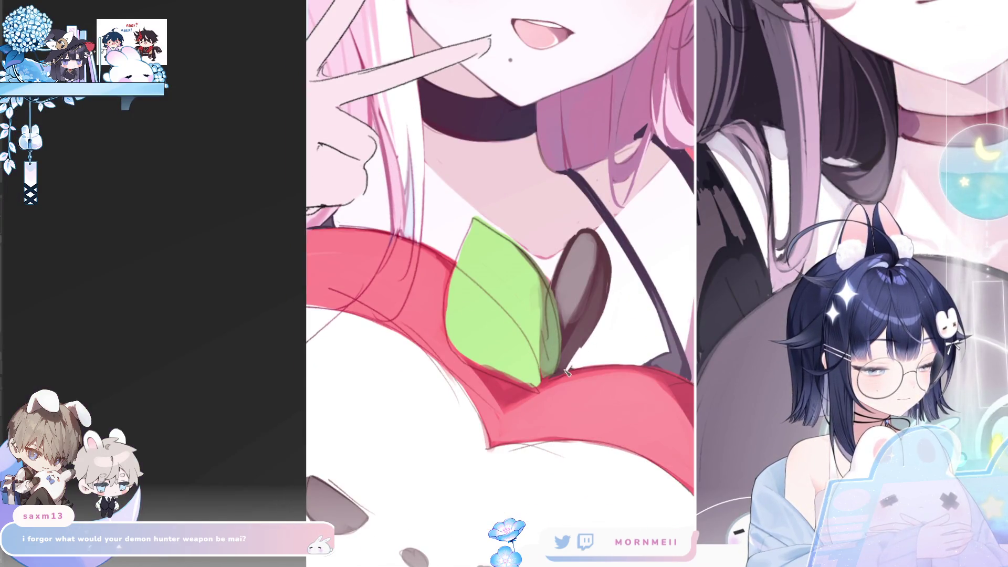
{"action": "key", "text": "h"}
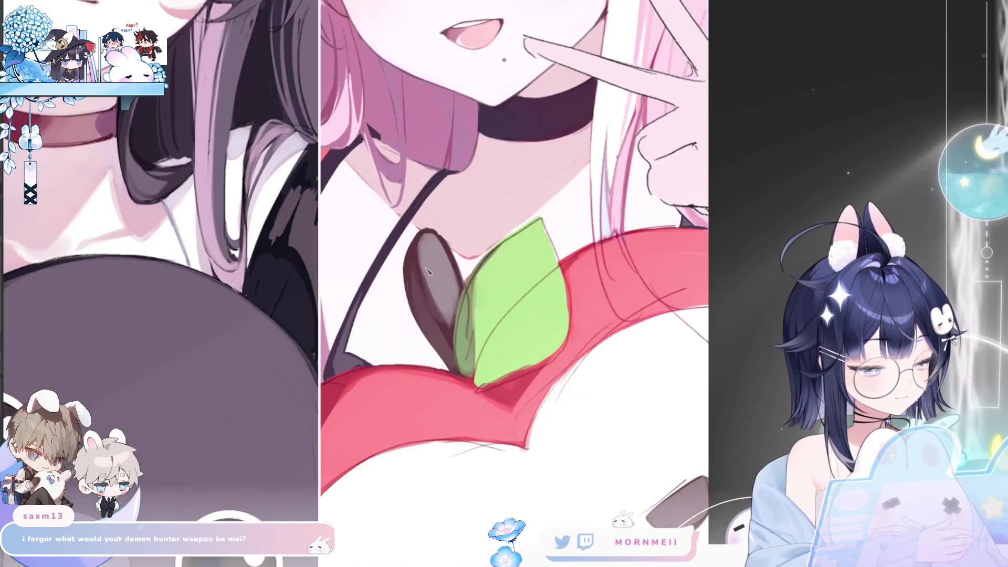
Darken the seed's upper-left and lower-left edges, then zoom back in on the seed.
{"action": "left_click_drag", "start_coordinate": [402, 286], "coordinate": [418, 241]}
{"action": "left_click_drag", "start_coordinate": [436, 354], "coordinate": [416, 325]}
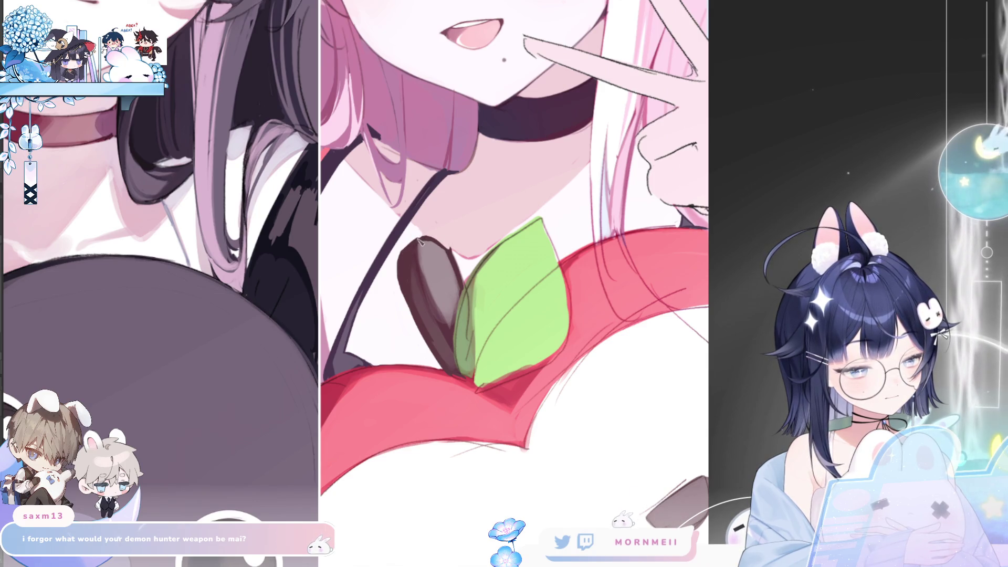
{"action": "key", "text": "ctrl+0"}
{"action": "left_click", "coordinate": [521, 219]}
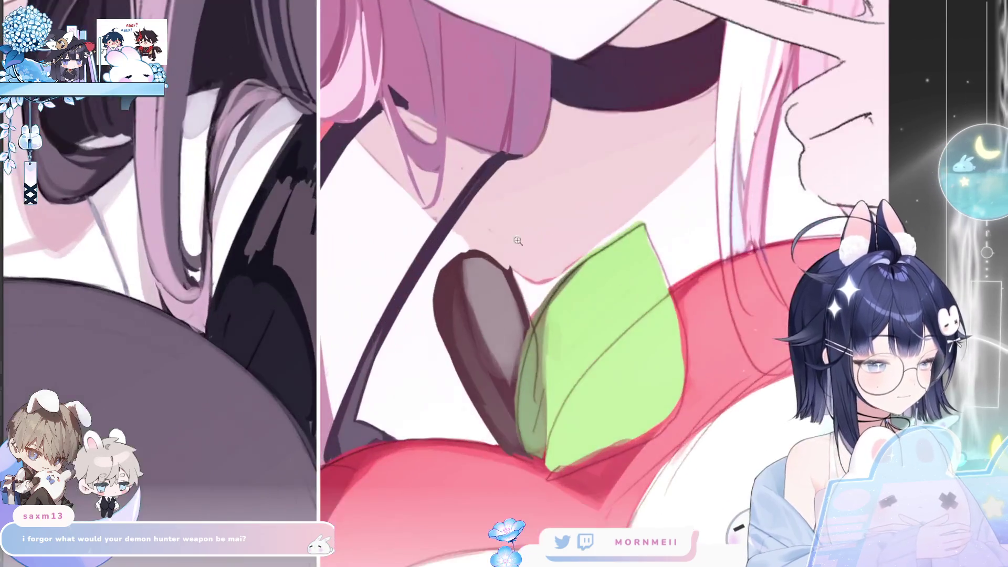
Fit the full three-panel artwork to the window and leave it flipped horizontally.
{"action": "key", "text": "h"}
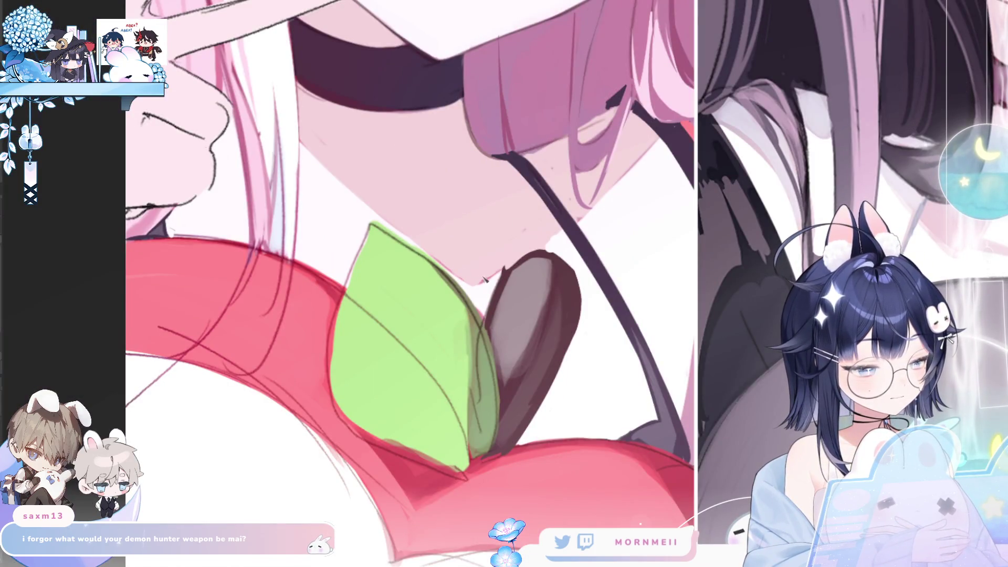
{"action": "key", "text": "ctrl+0"}
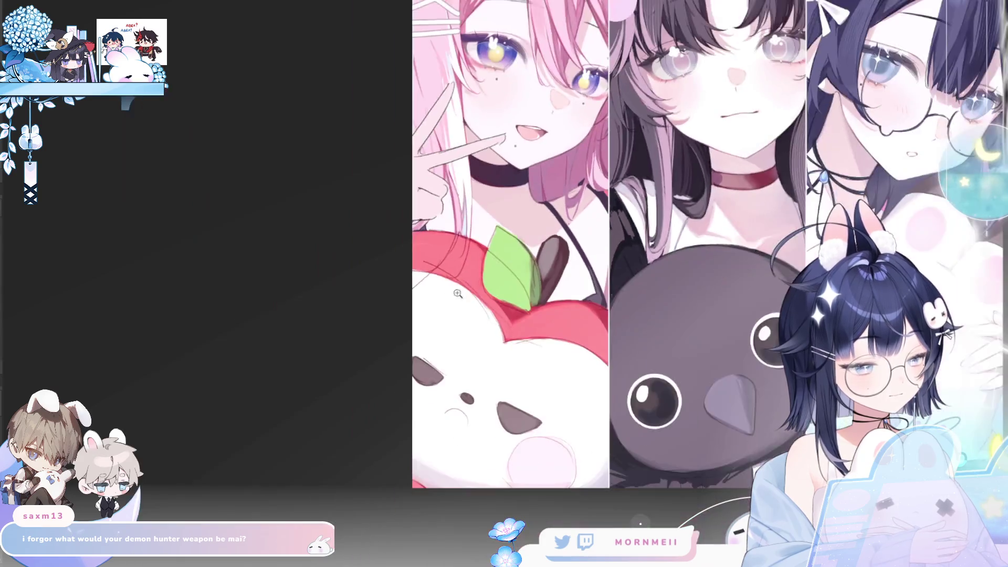
{"action": "key", "text": "h"}
{"action": "left_click", "coordinate": [547, 202]}
{"action": "key", "text": "ctrl+0"}
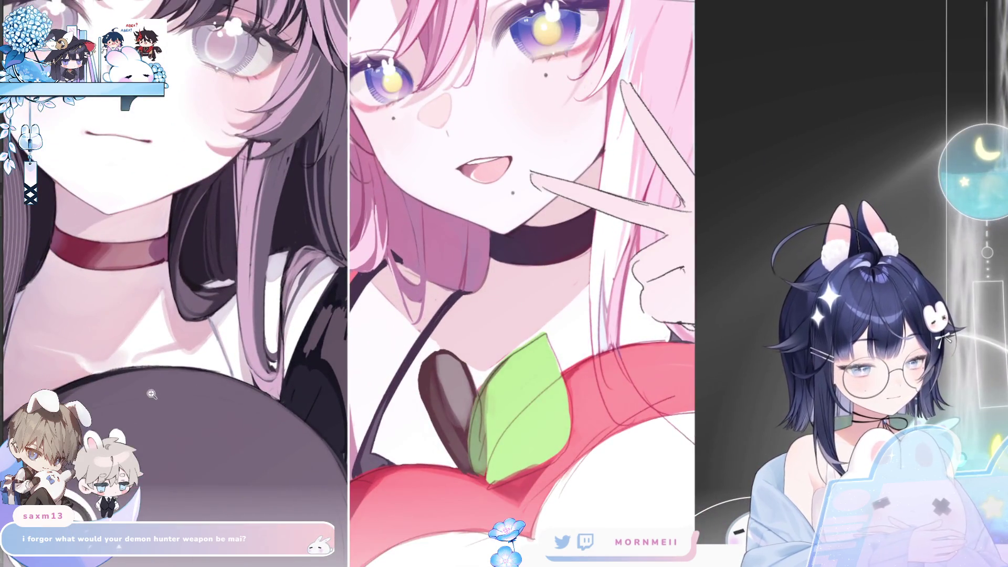
{"action": "key", "text": "h"}
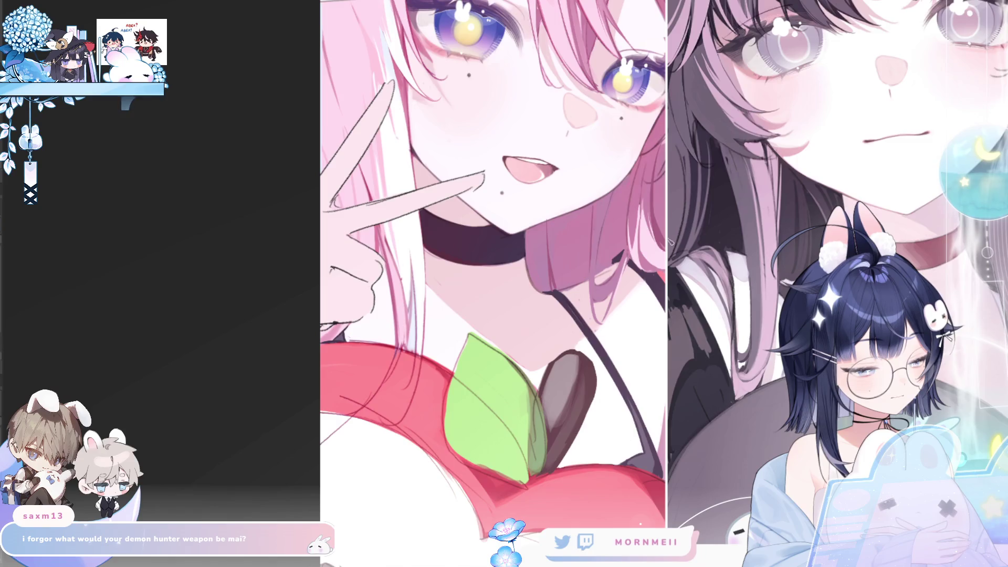
{"action": "key", "text": "h"}
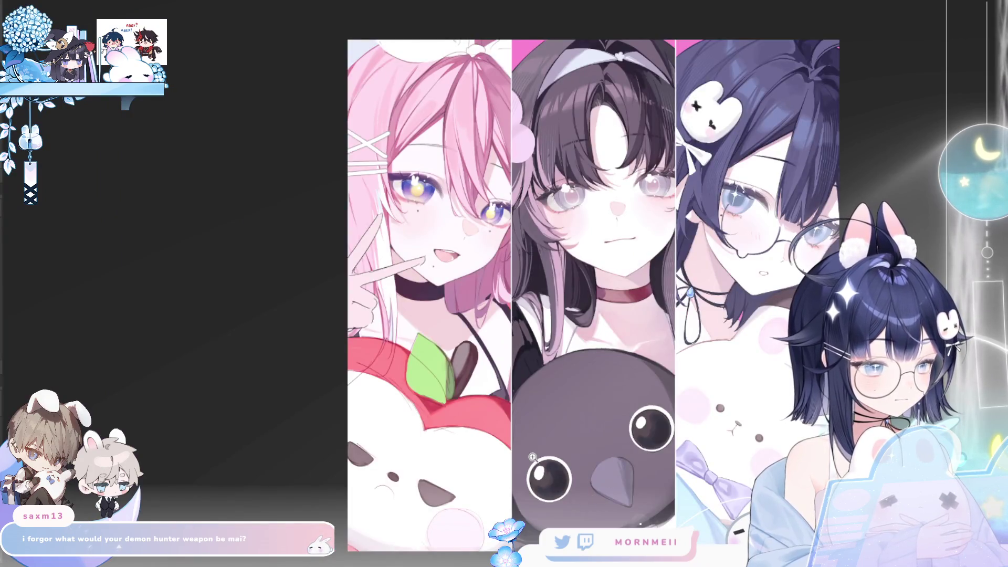
Zoom in on the apple bunny and the pink-haired girl's face, compare them mirrored, then fit the artwork unflipped.
{"action": "key", "text": "h"}
{"action": "left_click", "coordinate": [661, 406]}
{"action": "scroll", "coordinate": [660, 406], "scroll_direction": "up", "scroll_amount": 4}
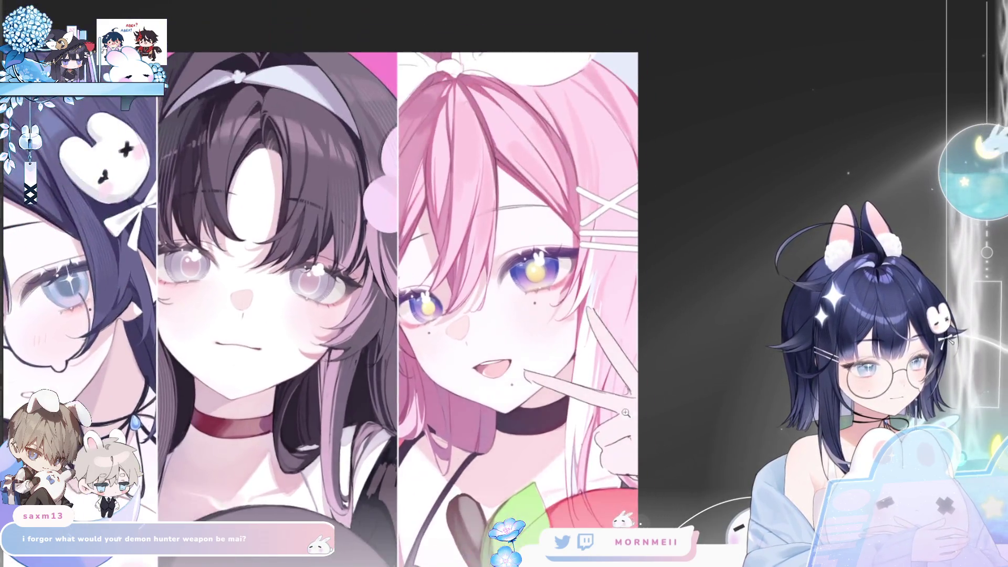
{"action": "left_click", "coordinate": [421, 171]}
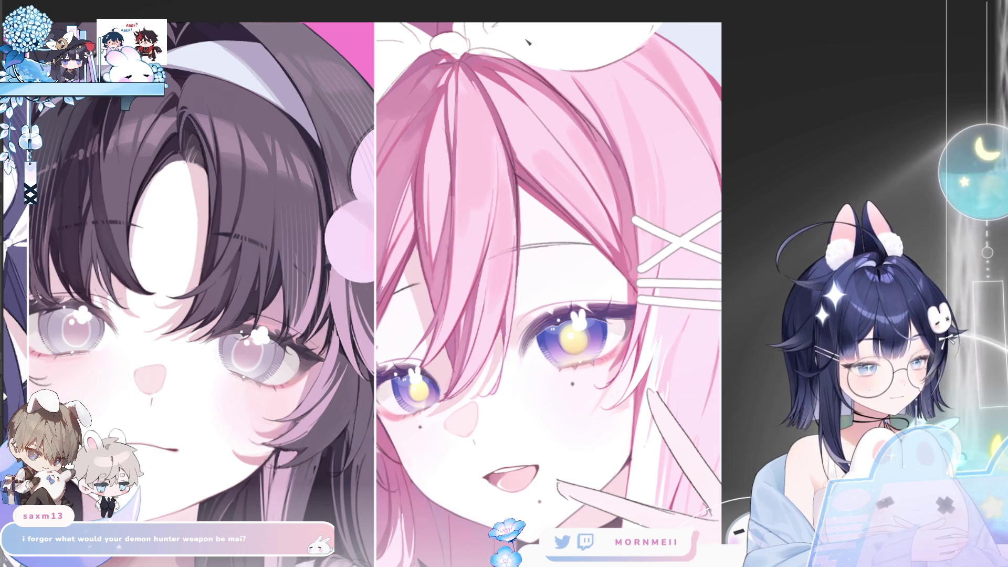
{"action": "key", "text": "h"}
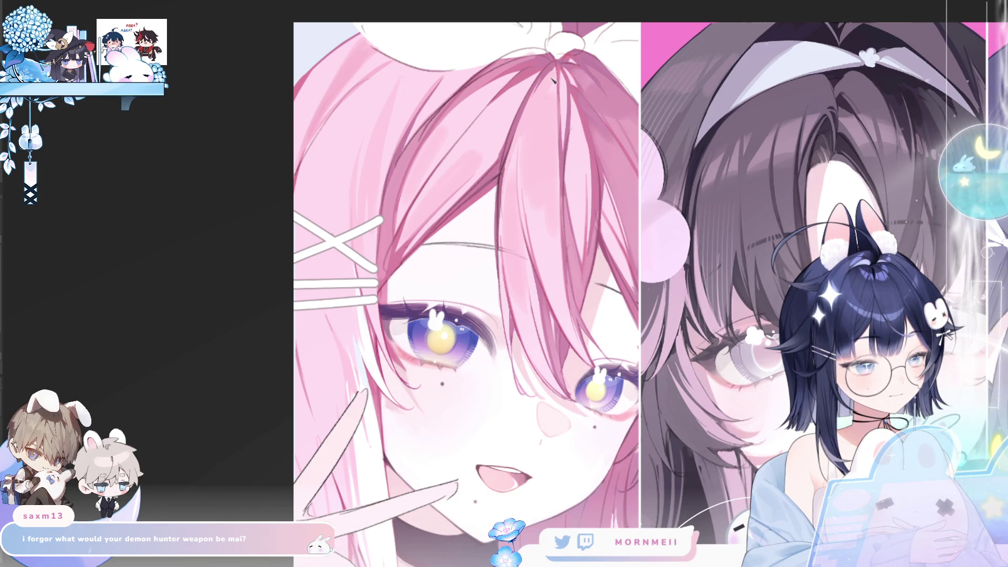
{"action": "key", "text": "h"}
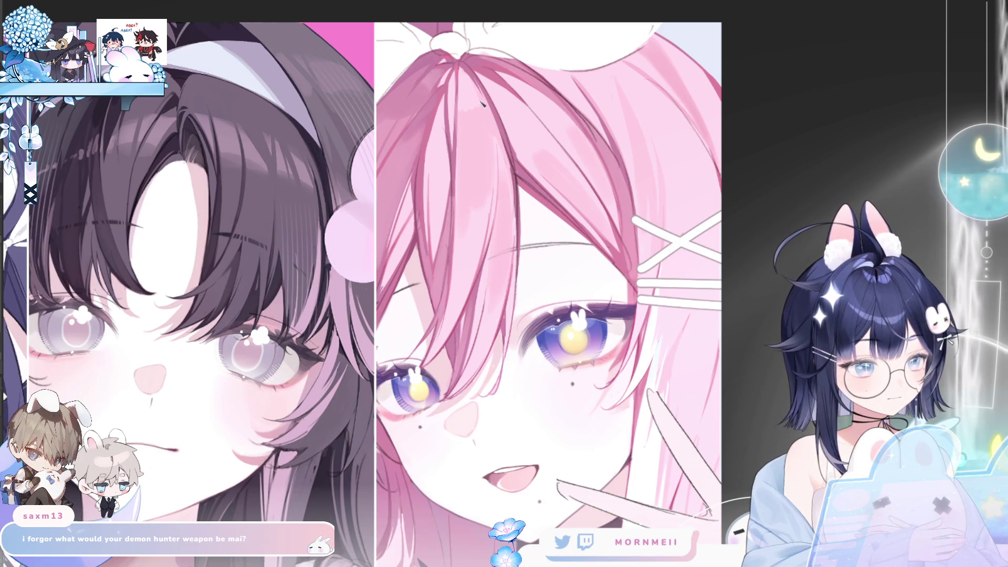
{"action": "key", "text": "ctrl+0"}
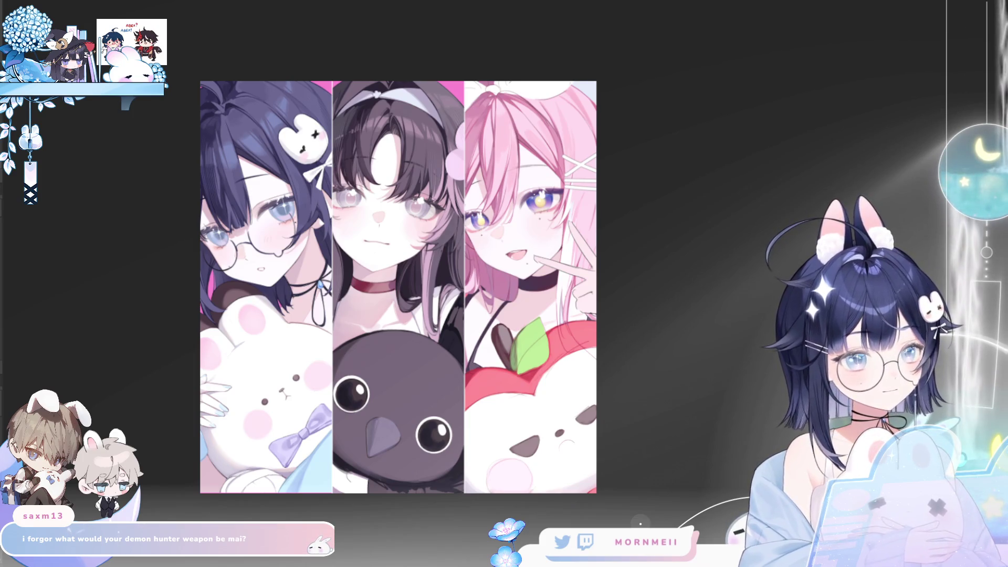
Compare the artwork mirrored and normal while zooming on the faces and panning.
{"action": "key", "text": "h"}
{"action": "key", "text": "h"}
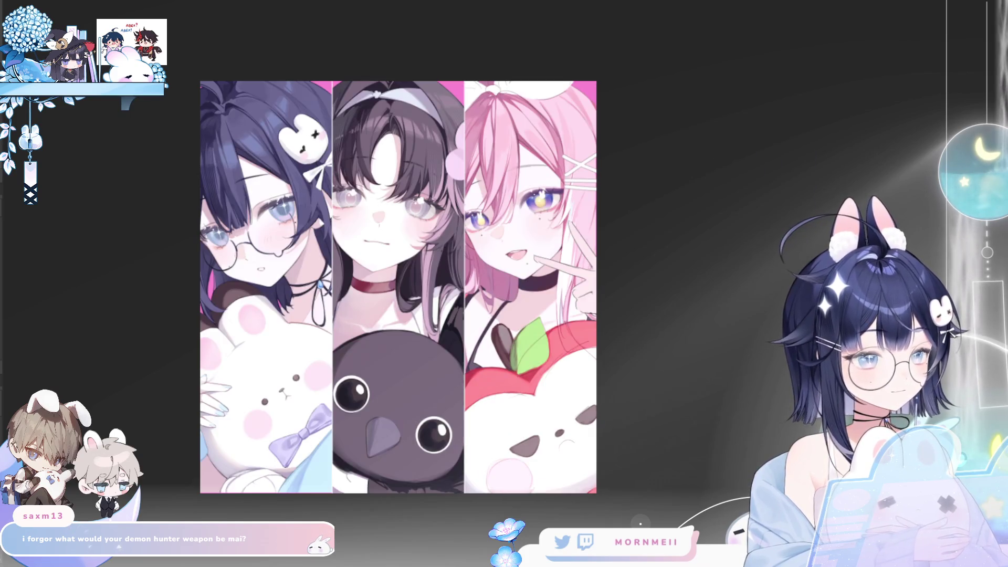
{"action": "left_click_drag", "start_coordinate": [549, 145], "coordinate": [577, 141]}
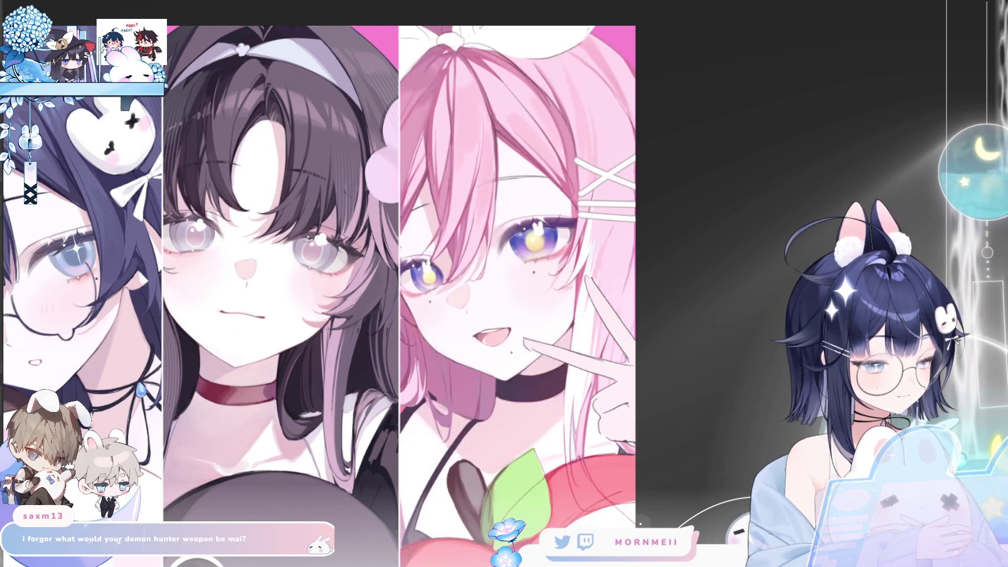
{"action": "key", "text": "h"}
{"action": "left_click_drag", "start_coordinate": [757, 397], "coordinate": [651, 364]}
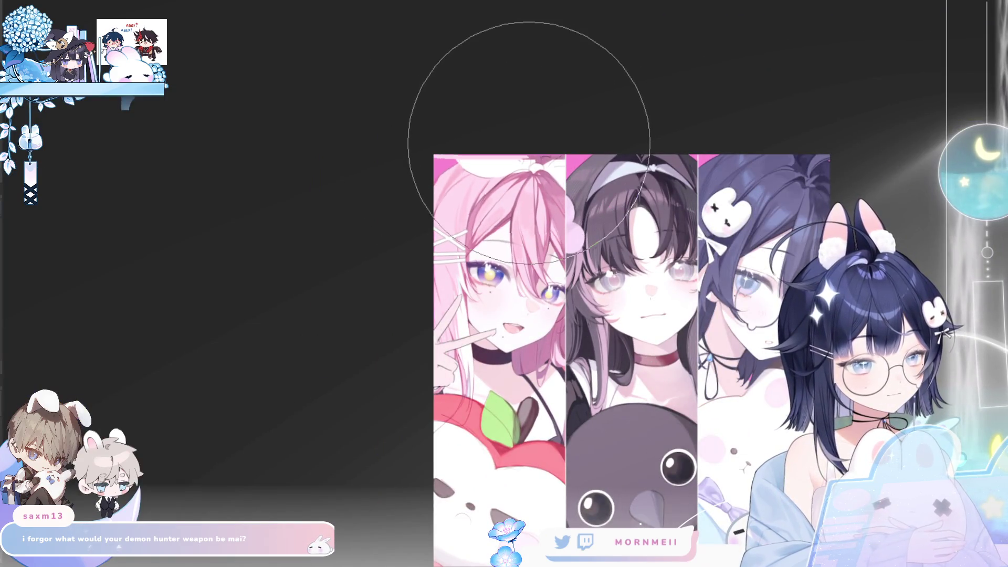
{"action": "key", "text": "h"}
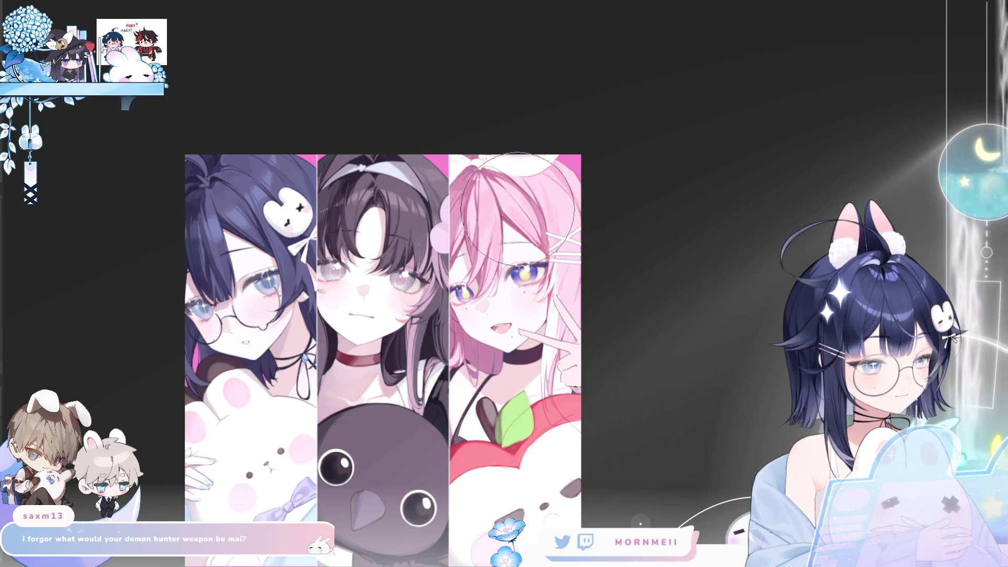
{"action": "key", "text": "h"}
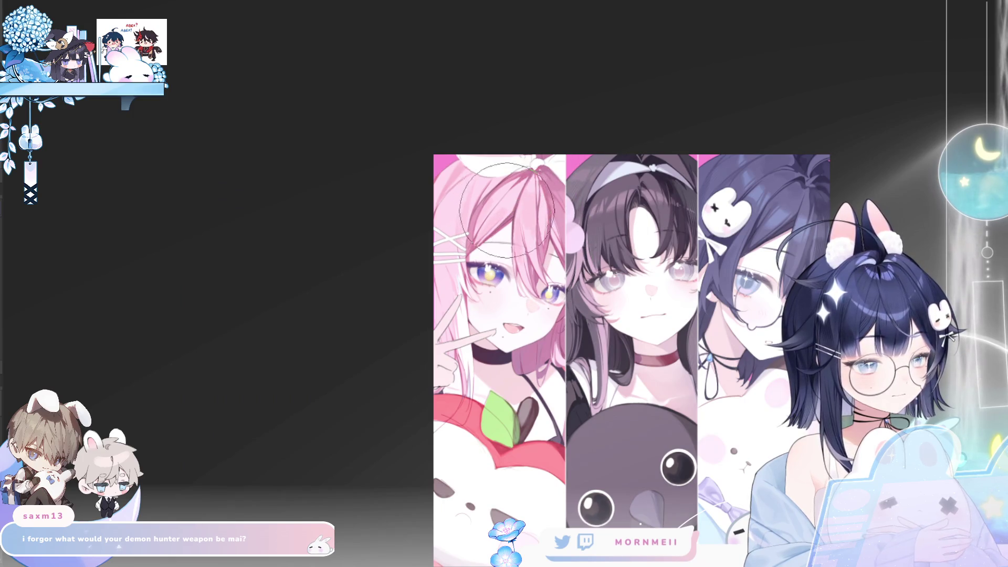
{"action": "key", "text": "h"}
Enlarge the brush with ] and compare the artwork mirrored once more.
{"action": "key", "text": "bracketright"}
{"action": "key", "text": "bracketright"}
{"action": "key", "text": "bracketright"}
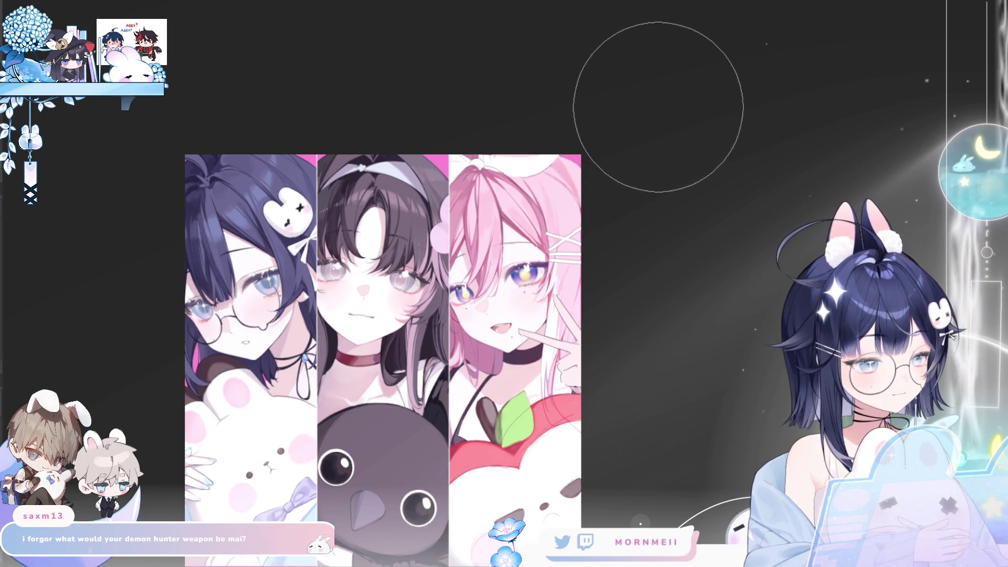
{"action": "key", "text": "h"}
{"action": "key", "text": "h"}
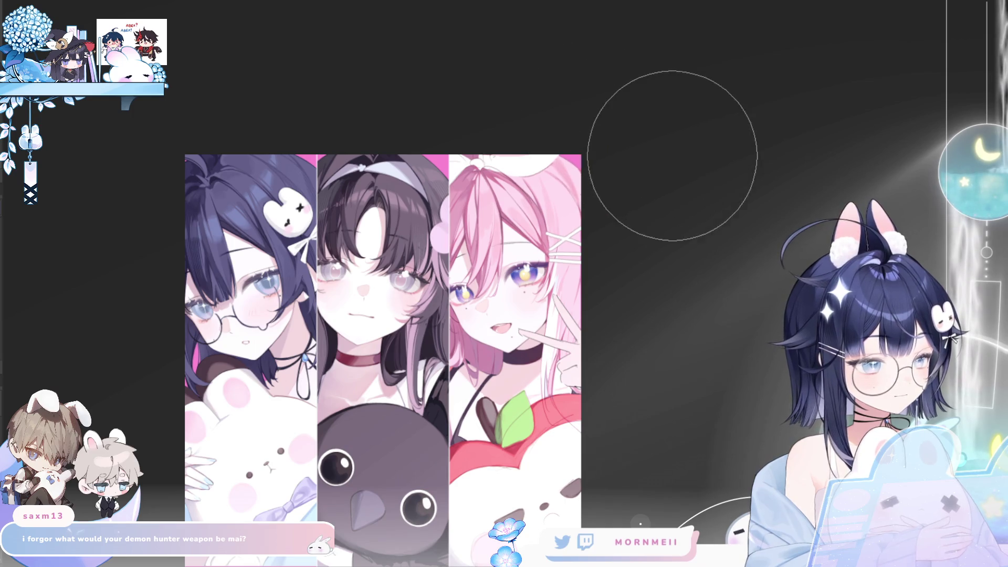
{"action": "key", "text": "h"}
{"action": "key", "text": "h"}
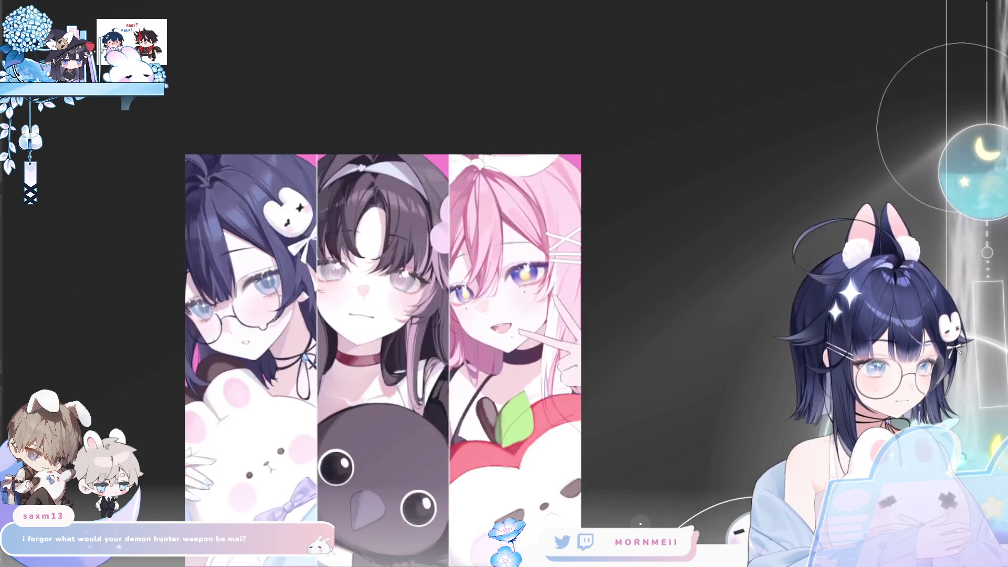
{"action": "scroll", "coordinate": [691, 169], "scroll_direction": "down", "scroll_amount": 1}
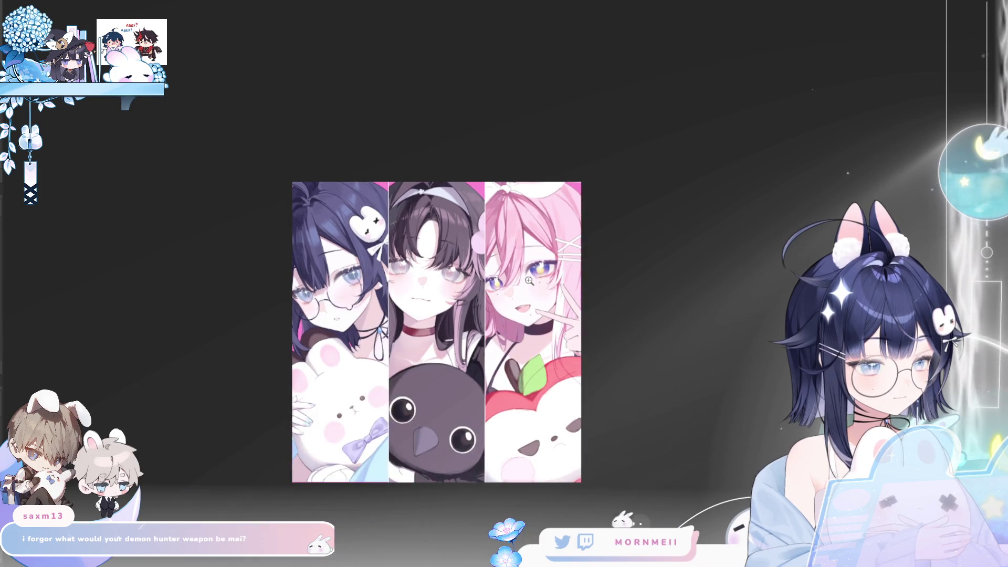
Mirror the view and zoom in on the pink-haired girl's eye and hairclip.
{"action": "scroll", "coordinate": [691, 169], "scroll_direction": "up", "scroll_amount": 3}
{"action": "key", "text": "h"}
{"action": "key", "text": "h"}
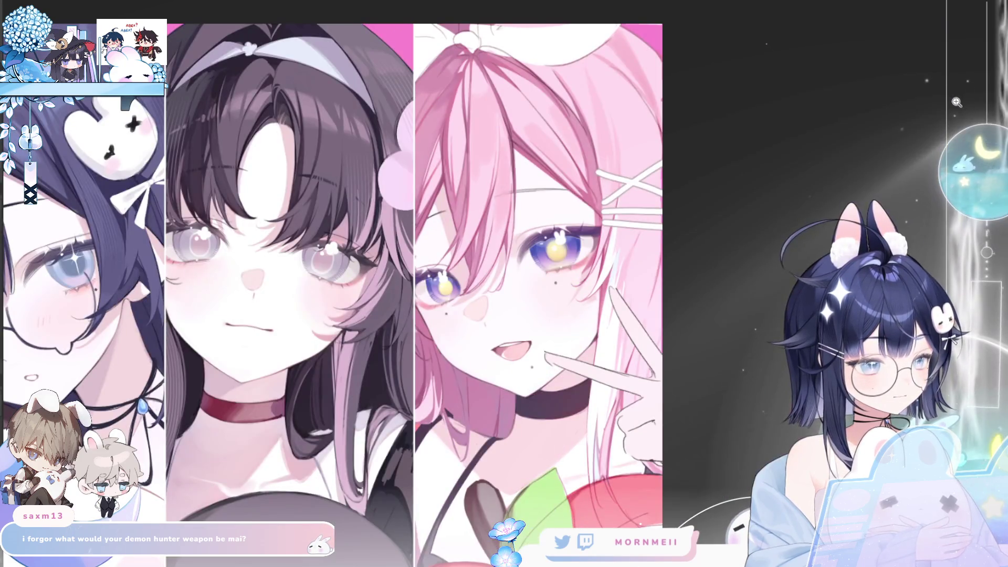
{"action": "key", "text": "h"}
{"action": "key", "text": "h"}
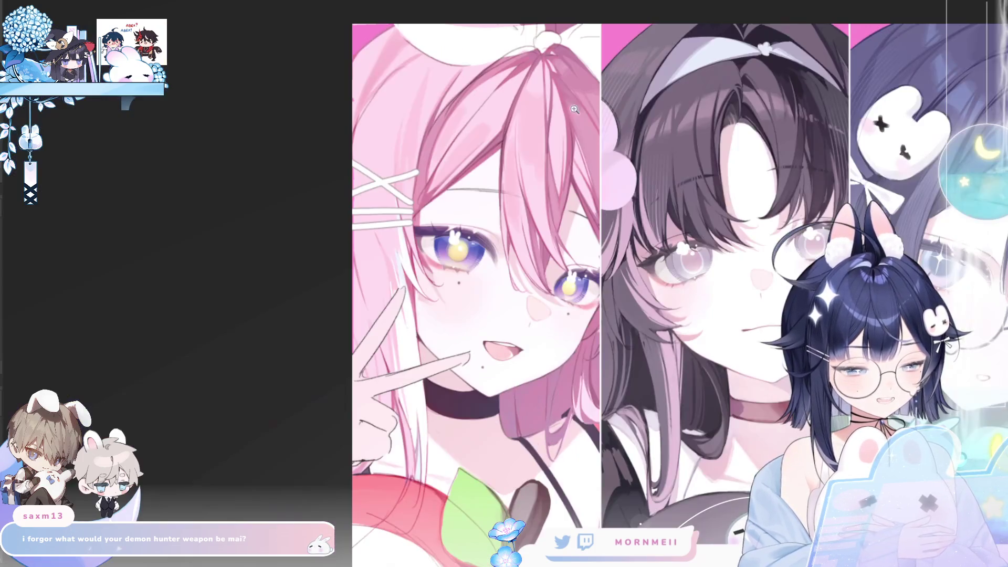
{"action": "left_click", "coordinate": [416, 194]}
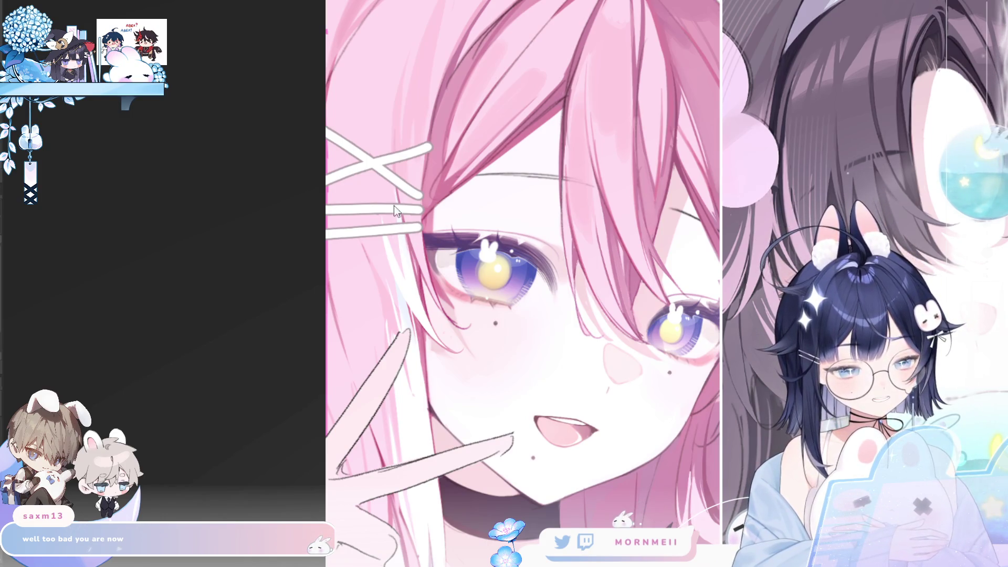
Scroll over the pink-haired girl's face, pan down to the chokers and apple, then fit the whole artwork.
{"action": "scroll", "coordinate": [481, 156], "scroll_direction": "down", "scroll_amount": 2}
{"action": "key", "text": "m"}
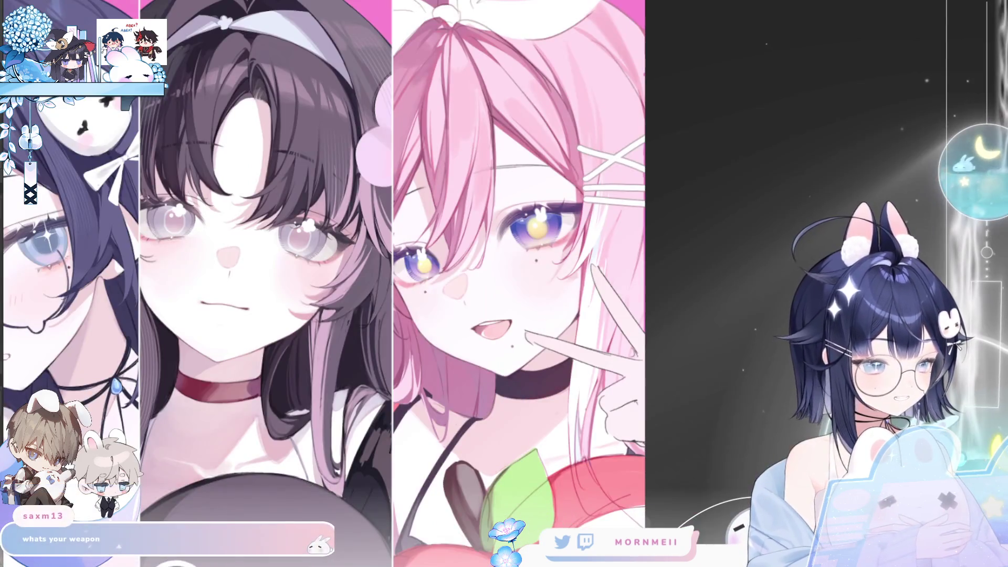
{"action": "key", "text": "m"}
{"action": "scroll", "coordinate": [419, 305], "scroll_direction": "up", "scroll_amount": 2}
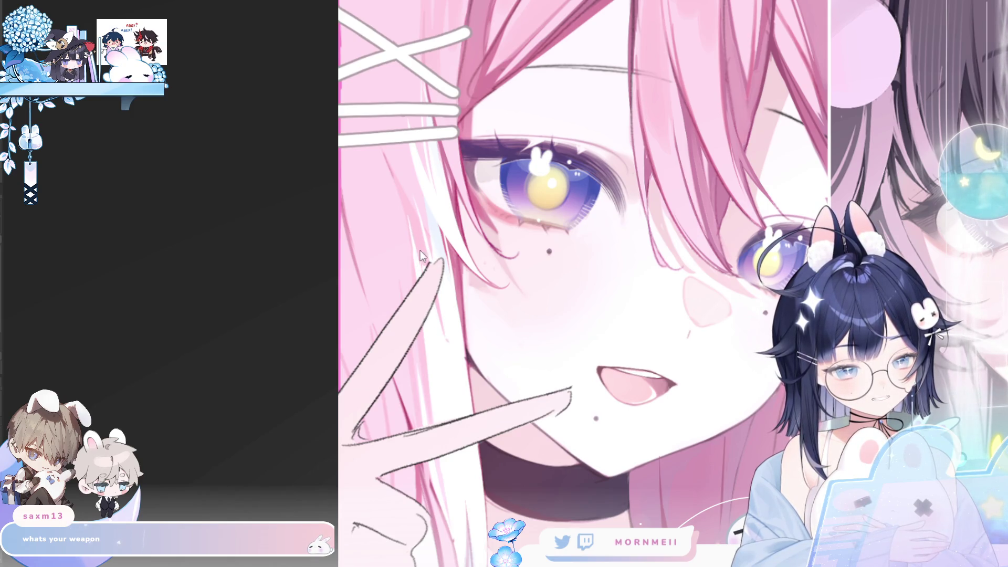
{"action": "scroll", "coordinate": [424, 251], "scroll_direction": "down", "scroll_amount": 1}
{"action": "scroll", "coordinate": [580, 229], "scroll_direction": "down", "scroll_amount": 1}
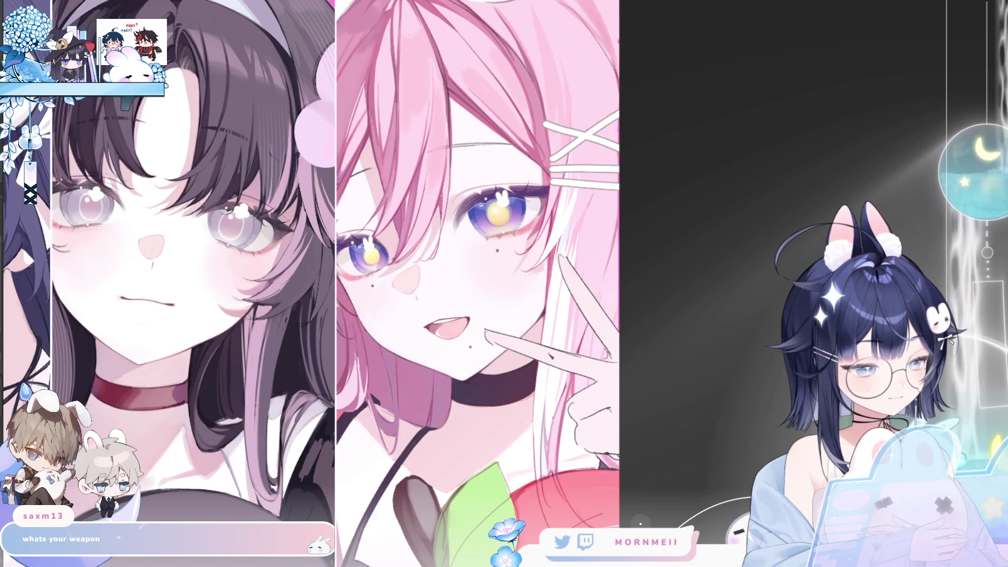
{"action": "left_click_drag", "start_coordinate": [544, 522], "coordinate": [581, 325]}
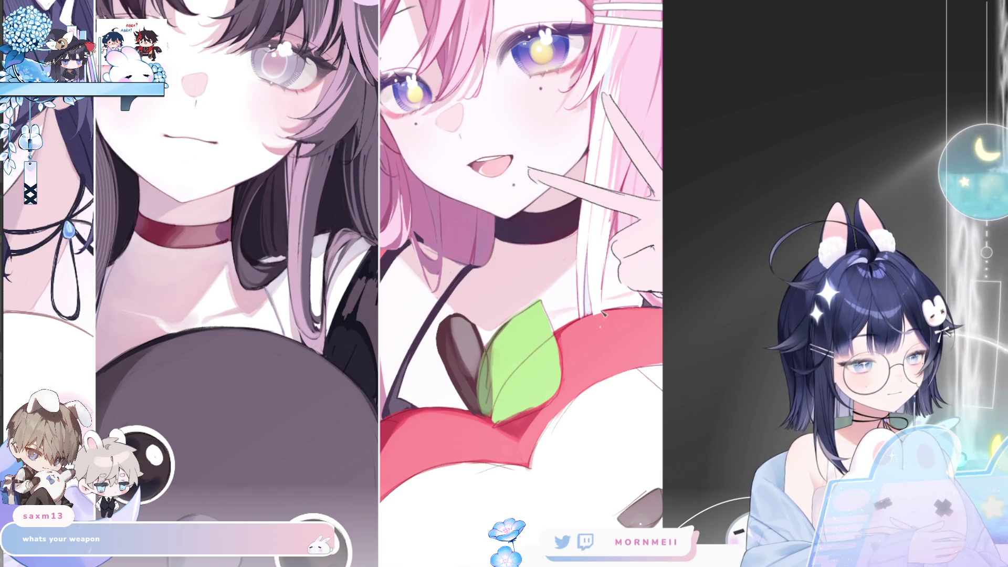
{"action": "scroll", "coordinate": [619, 216], "scroll_direction": "up", "scroll_amount": 2}
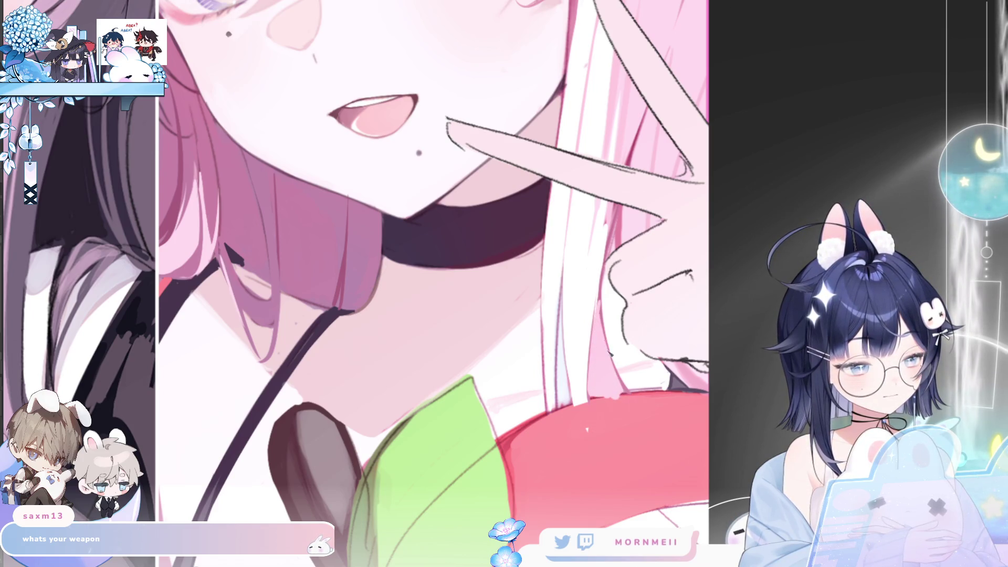
{"action": "scroll", "coordinate": [602, 189], "scroll_direction": "down", "scroll_amount": 3}
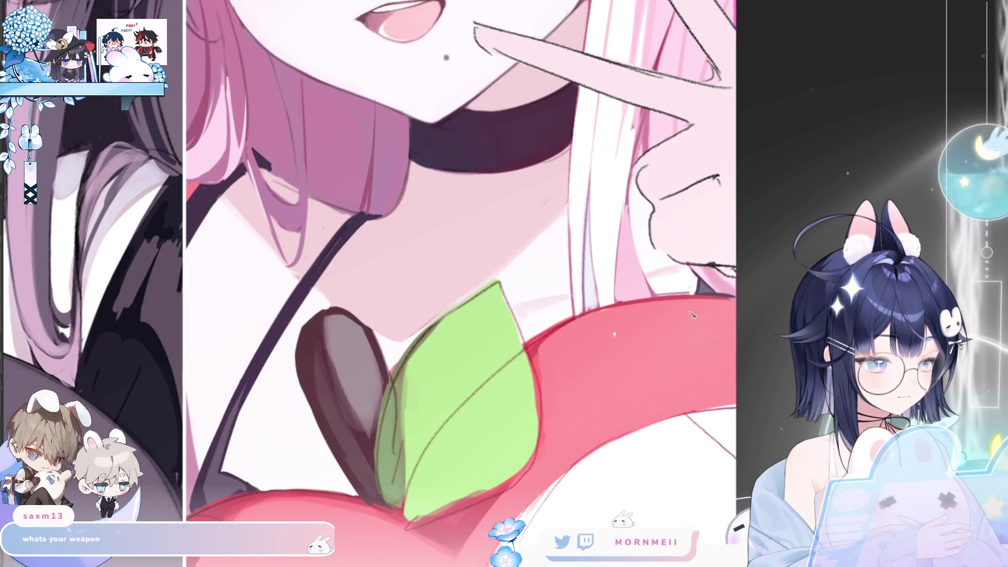
{"action": "key", "text": "ctrl+0"}
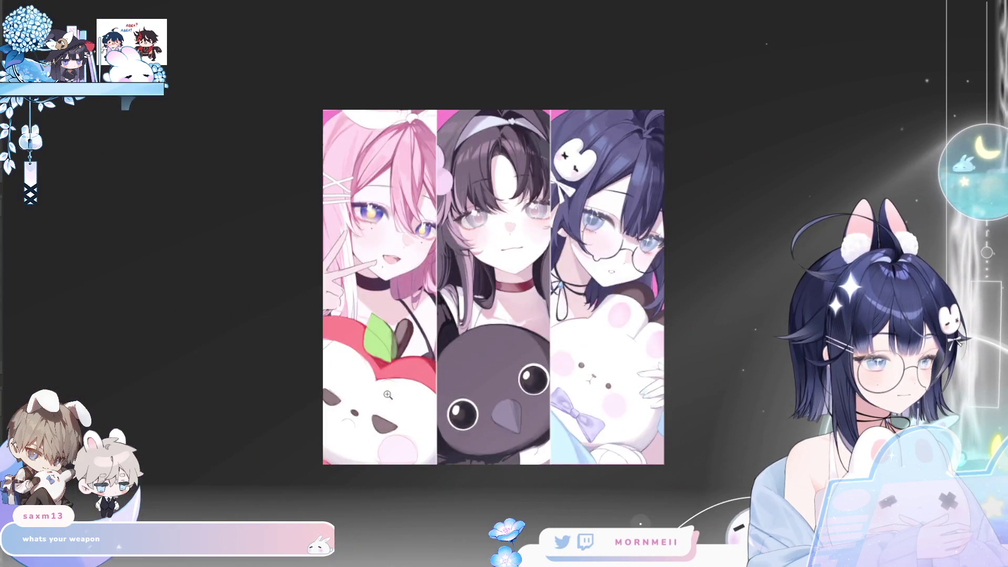
Restore normal orientation and zoom in on the apple mascot's face in the right panel.
{"action": "key", "text": "m"}
{"action": "scroll", "coordinate": [690, 250], "scroll_direction": "up", "scroll_amount": 2}
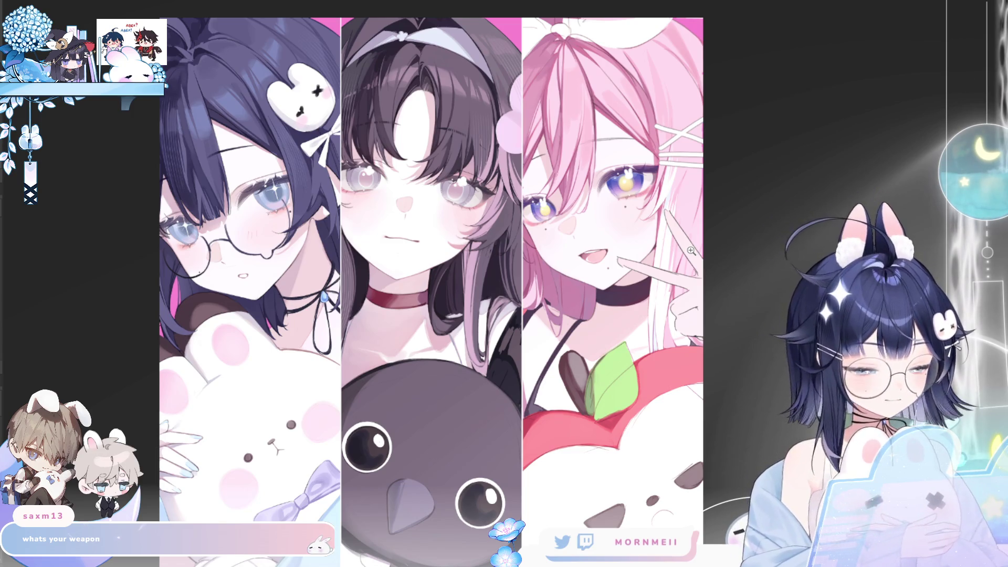
{"action": "left_click", "coordinate": [588, 418]}
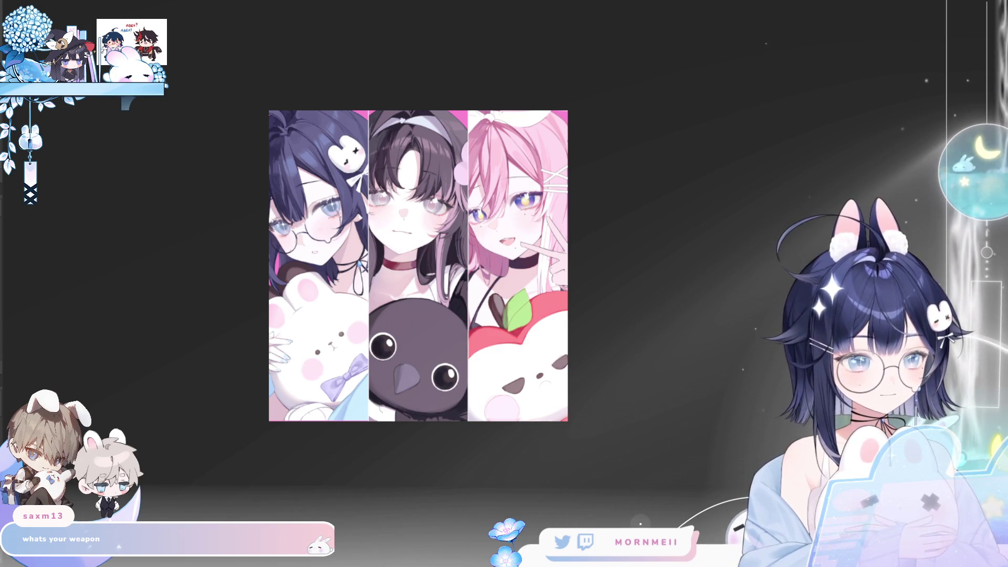
{"action": "scroll", "coordinate": [512, 392], "scroll_direction": "up", "scroll_amount": 2}
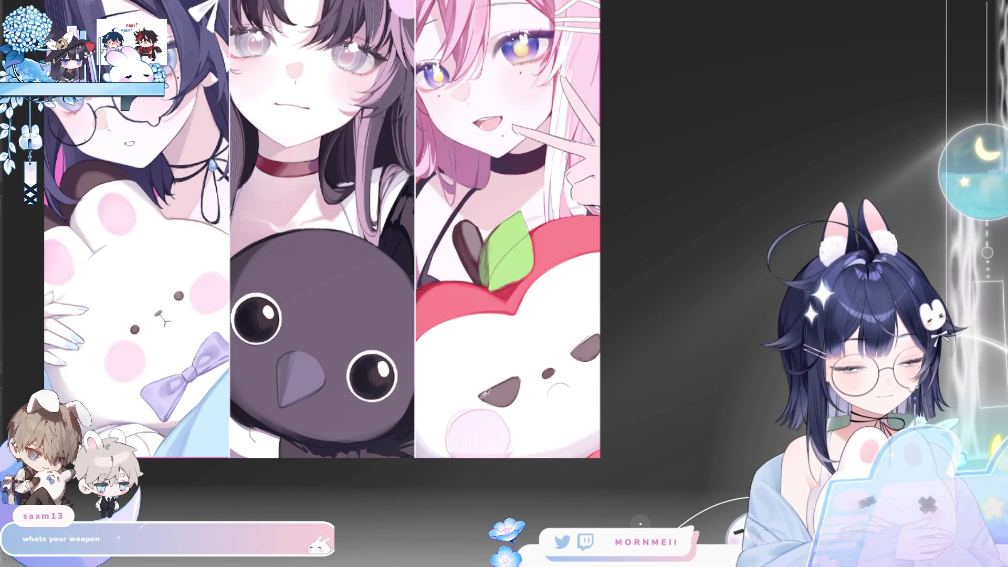
{"action": "scroll", "coordinate": [572, 388], "scroll_direction": "up", "scroll_amount": 4}
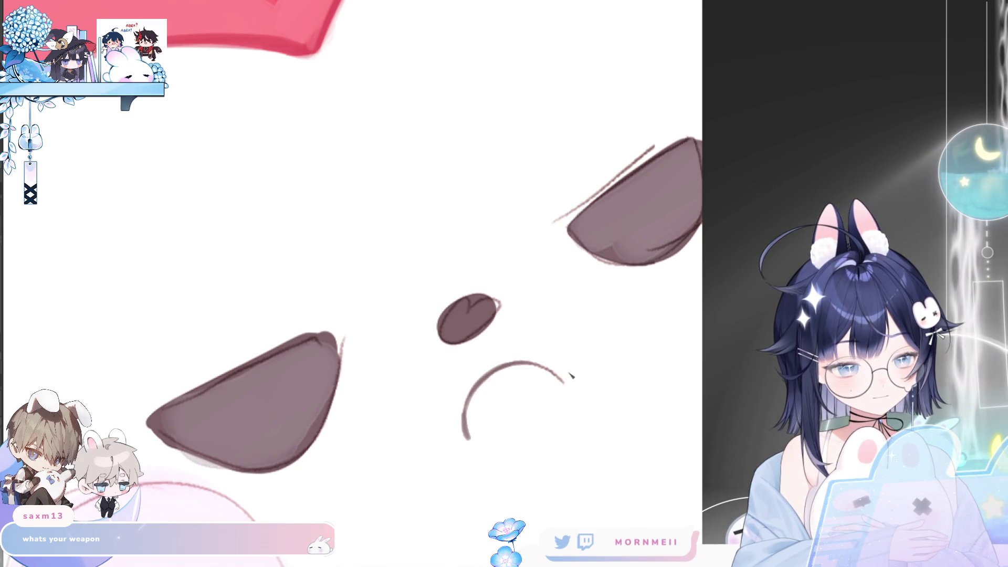
Soften the left edge of the bunny's nose and undo two stray strokes near the eye.
{"action": "key", "text": "h"}
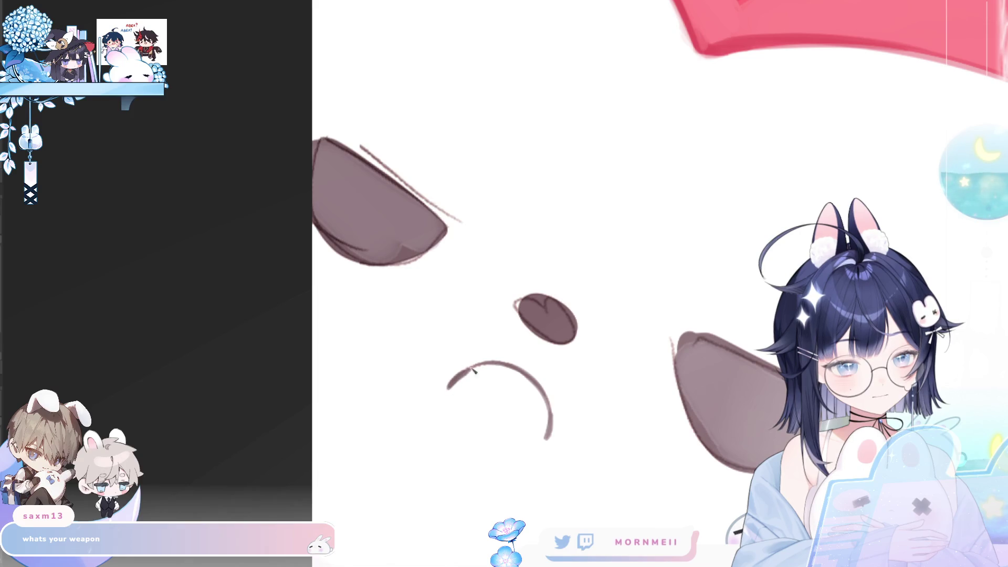
{"action": "key", "text": "h"}
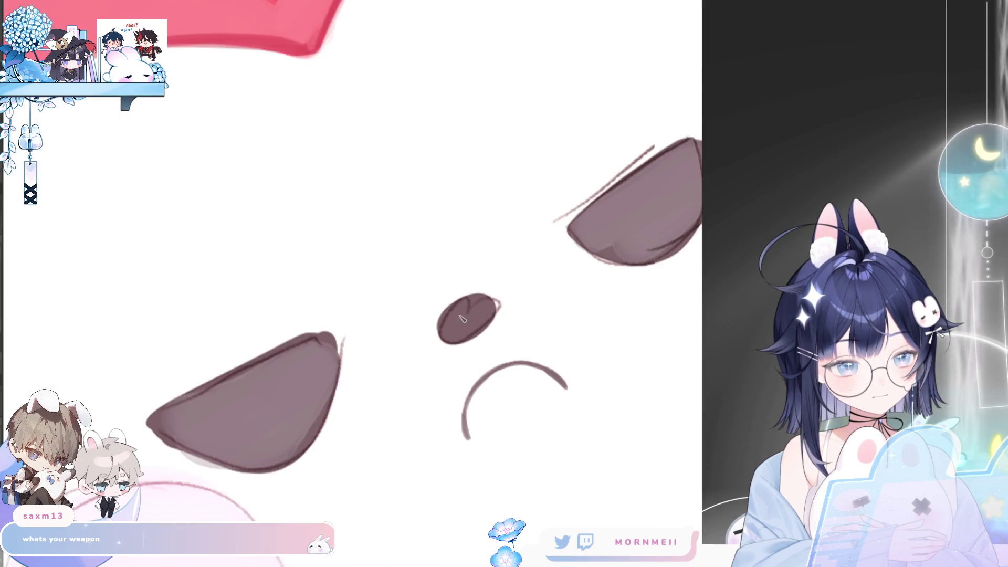
{"action": "left_click_drag", "start_coordinate": [496, 331], "coordinate": [441, 326]}
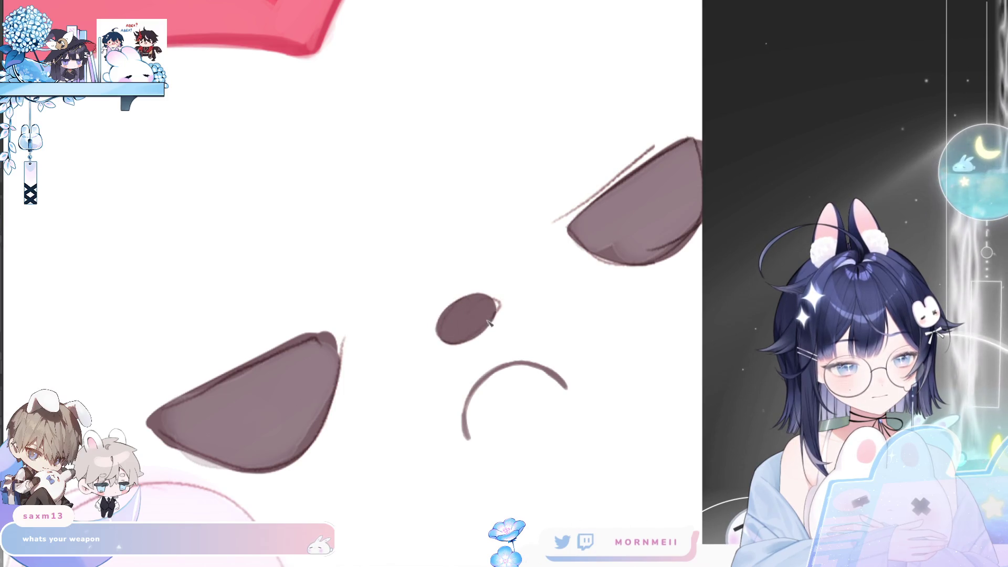
{"action": "mouse_move", "coordinate": [658, 213]}
{"action": "left_mouse_down"}
{"action": "mouse_move", "coordinate": [493, 338]}
{"action": "mouse_move", "coordinate": [420, 370]}
{"action": "left_mouse_up"}
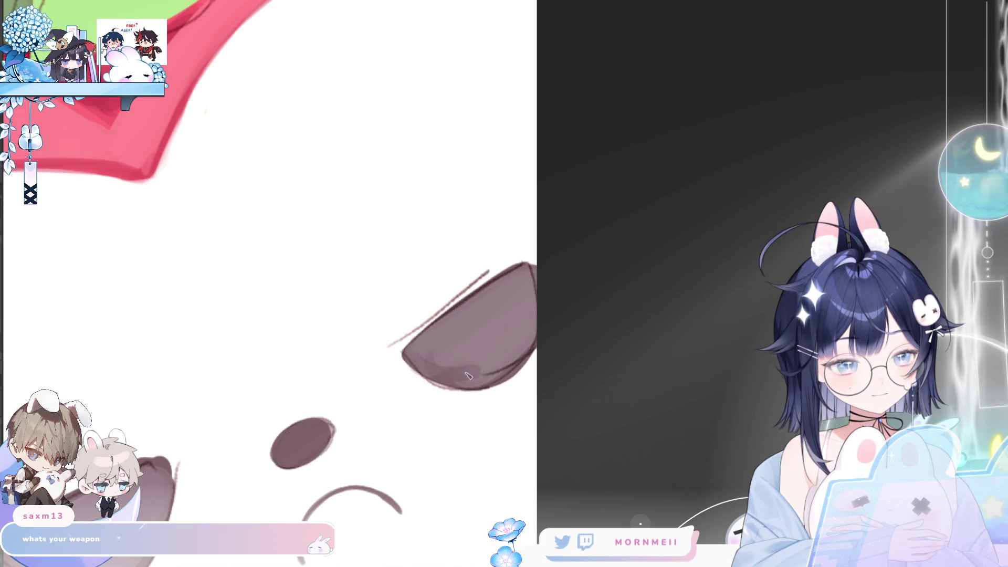
{"action": "left_click_drag", "start_coordinate": [488, 370], "coordinate": [419, 372]}
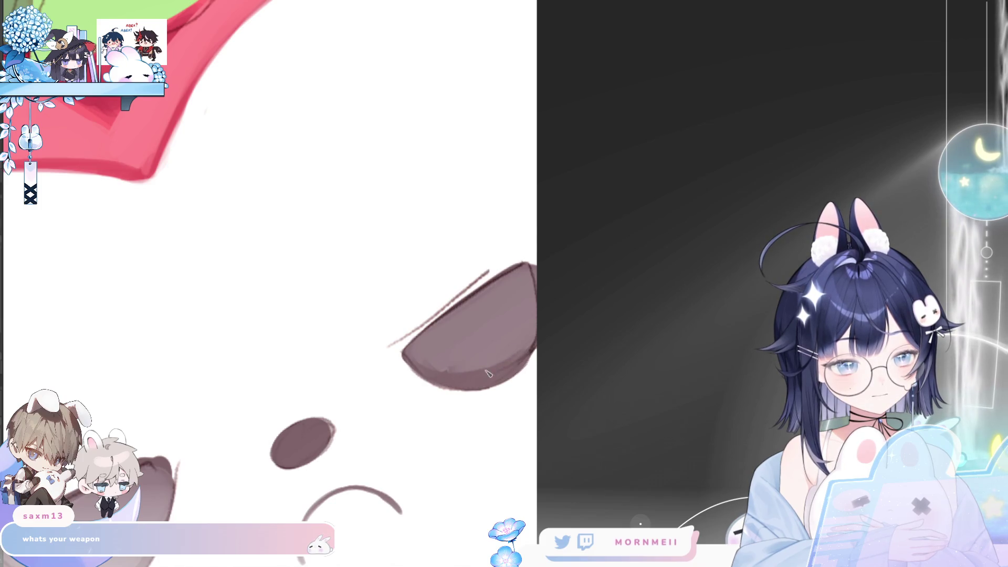
{"action": "key", "text": "ctrl+z"}
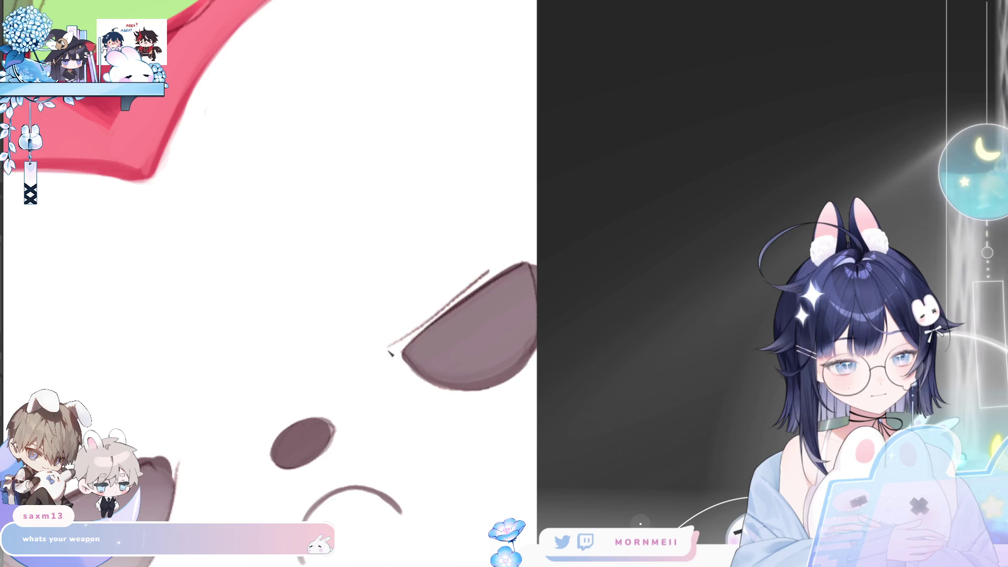
{"action": "key", "text": "ctrl+z"}
{"action": "key", "text": "ctrl+z"}
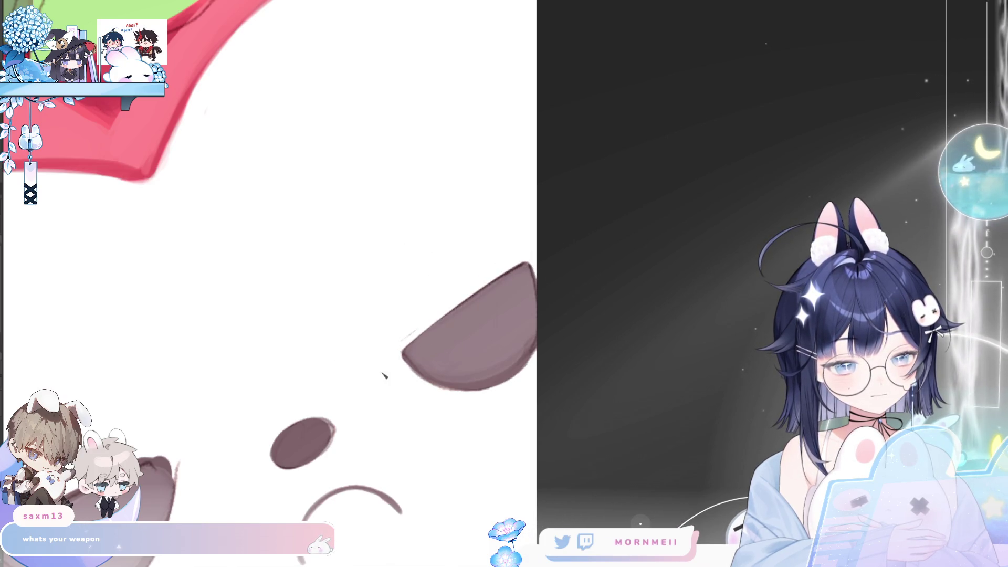
Darken the lower outlines of both eyes, checking symmetry mirrored.
{"action": "left_click_drag", "start_coordinate": [270, 395], "coordinate": [311, 423]}
{"action": "mouse_move", "coordinate": [250, 400]}
{"action": "left_mouse_down"}
{"action": "mouse_move", "coordinate": [315, 433]}
{"action": "mouse_move", "coordinate": [391, 389]}
{"action": "left_mouse_up"}
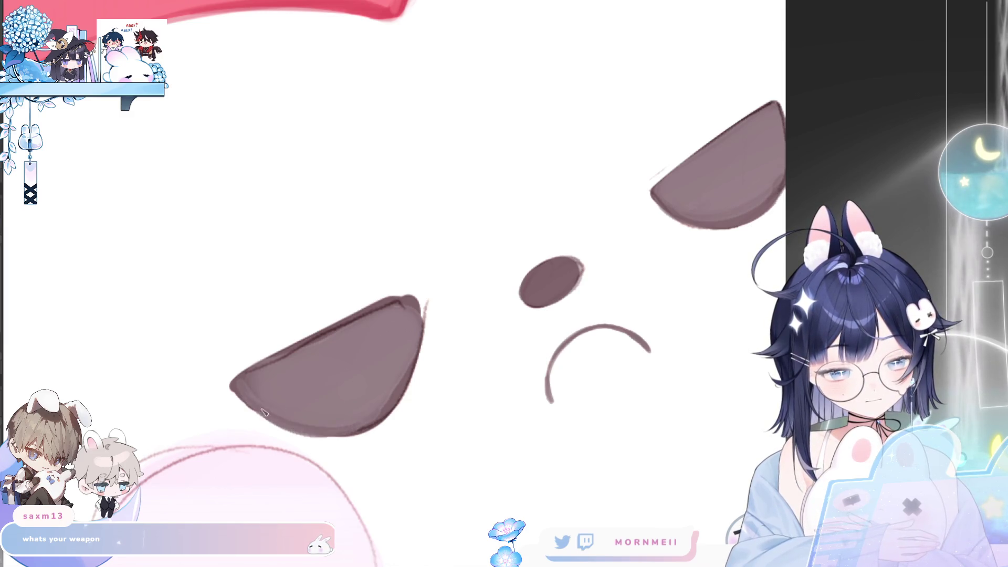
{"action": "key", "text": "h"}
{"action": "mouse_move", "coordinate": [604, 304]}
{"action": "left_mouse_down"}
{"action": "mouse_move", "coordinate": [609, 410]}
{"action": "mouse_move", "coordinate": [630, 423]}
{"action": "left_mouse_up"}
{"action": "left_click_drag", "start_coordinate": [594, 336], "coordinate": [654, 428]}
{"action": "key", "text": "h"}
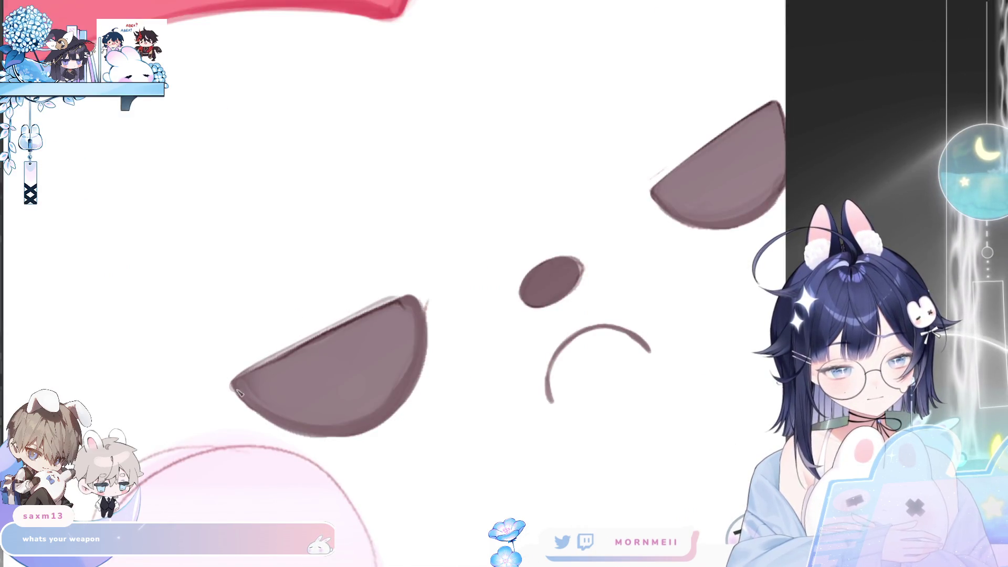
{"action": "key", "text": "ctrl+minus"}
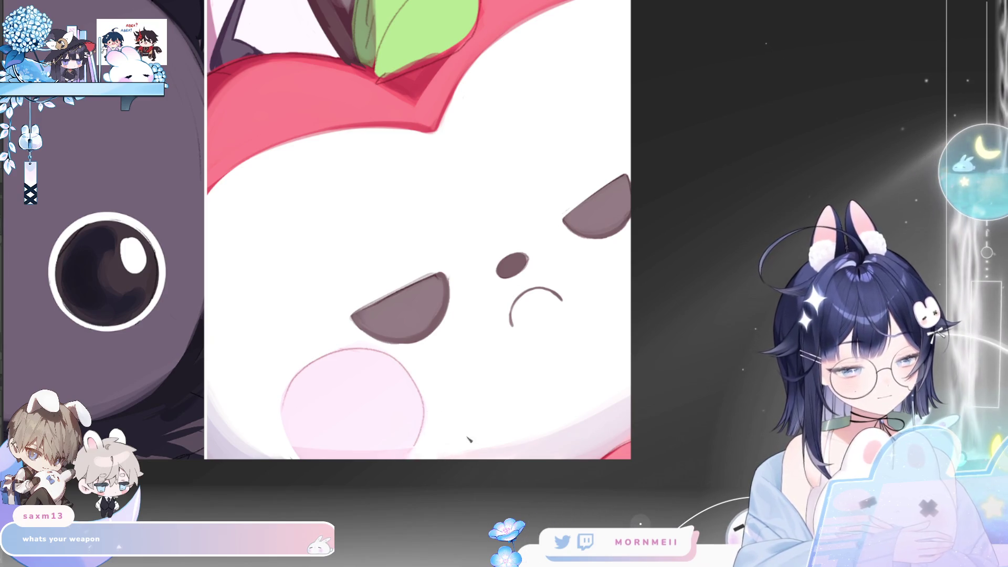
Fit all three panels on screen and check the full artwork mirrored and back.
{"action": "key", "text": "ctrl+minus"}
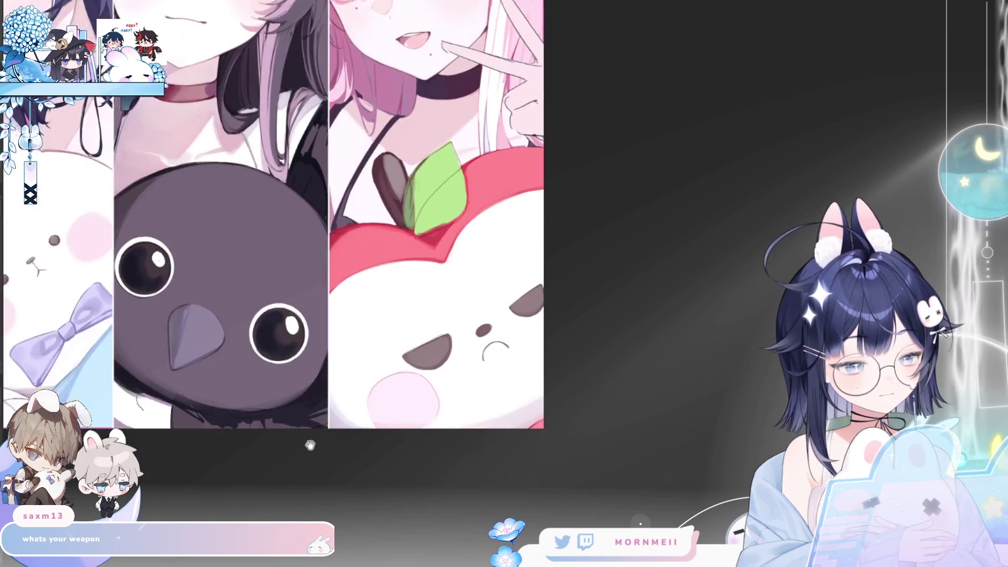
{"action": "key", "text": "h"}
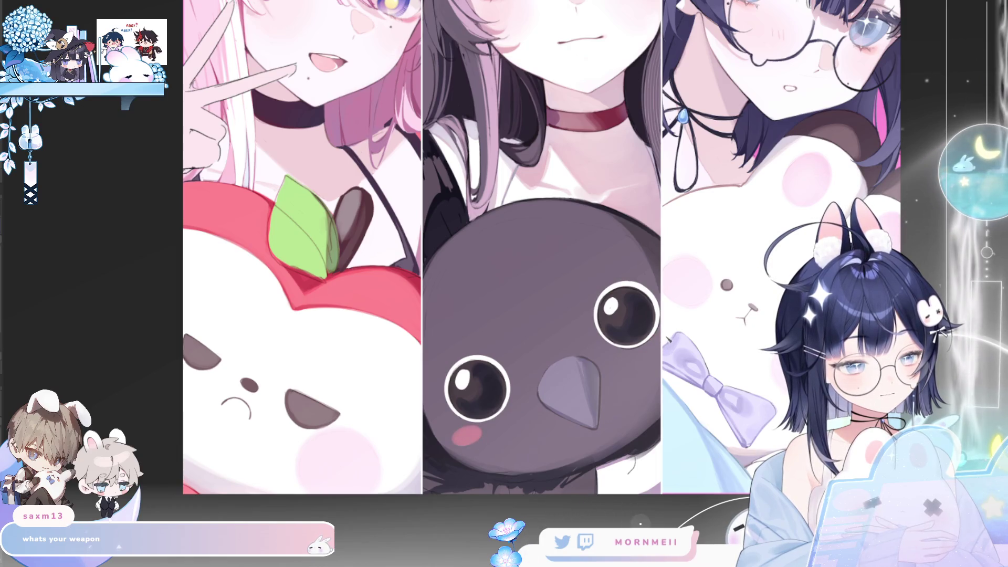
{"action": "key", "text": "ctrl+0"}
{"action": "key", "text": "h"}
{"action": "key", "text": "h"}
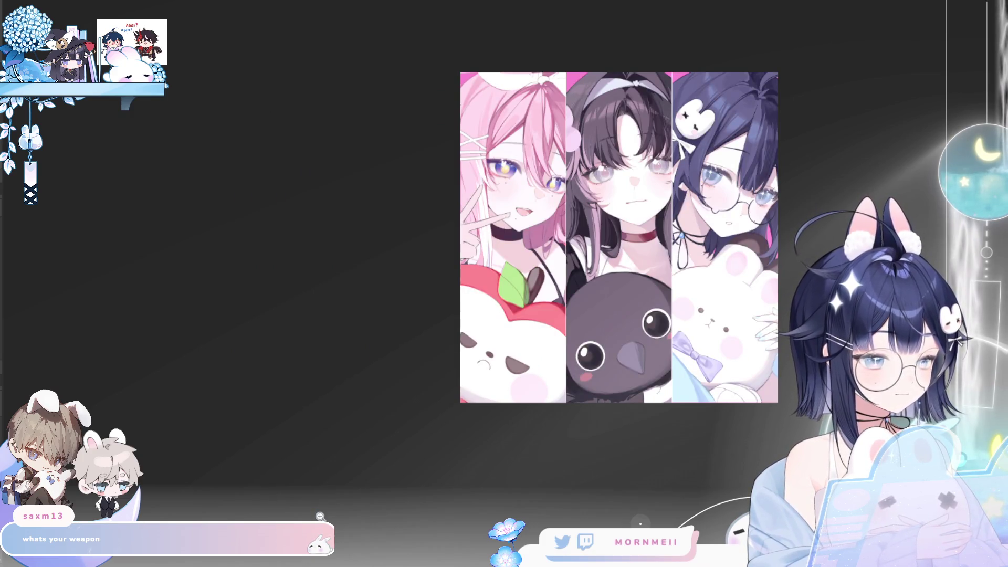
Zoom in toward the apple's green leaf tip, flipping the view to check balance.
{"action": "left_click", "coordinate": [728, 324]}
{"action": "key", "text": "h"}
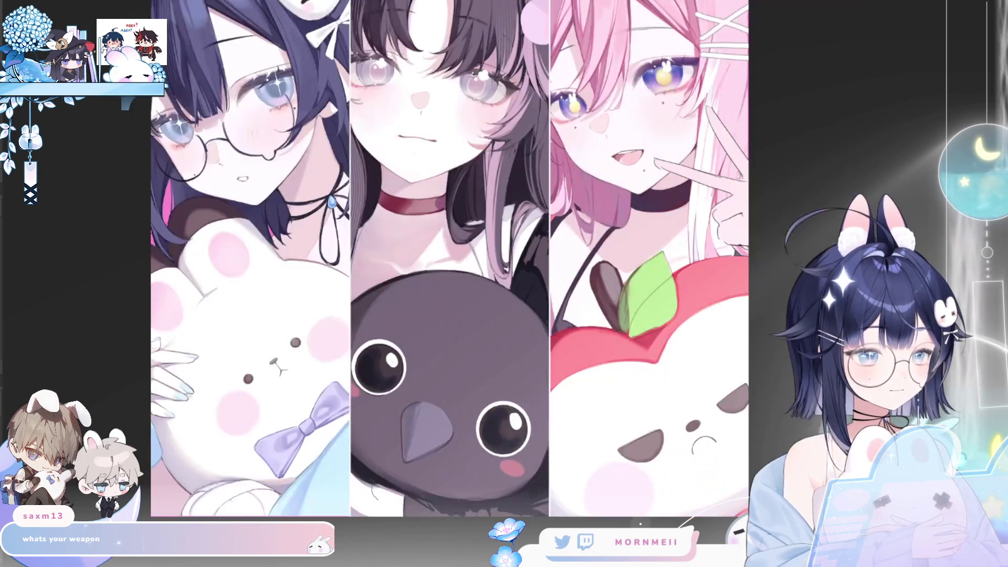
{"action": "key", "text": "h"}
{"action": "left_click_drag", "start_coordinate": [728, 323], "coordinate": [675, 445]}
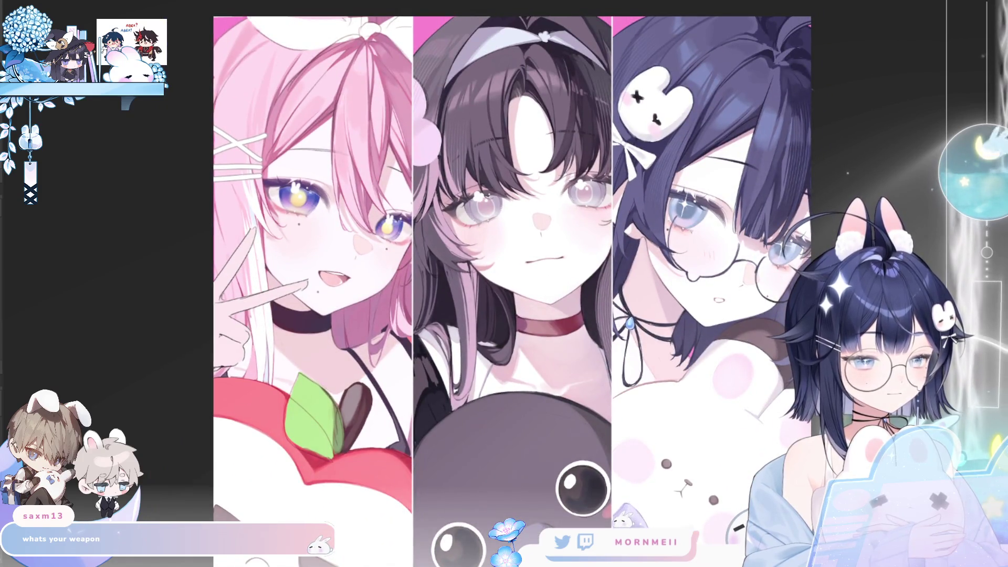
{"action": "key", "text": "h"}
{"action": "left_click", "coordinate": [693, 471]}
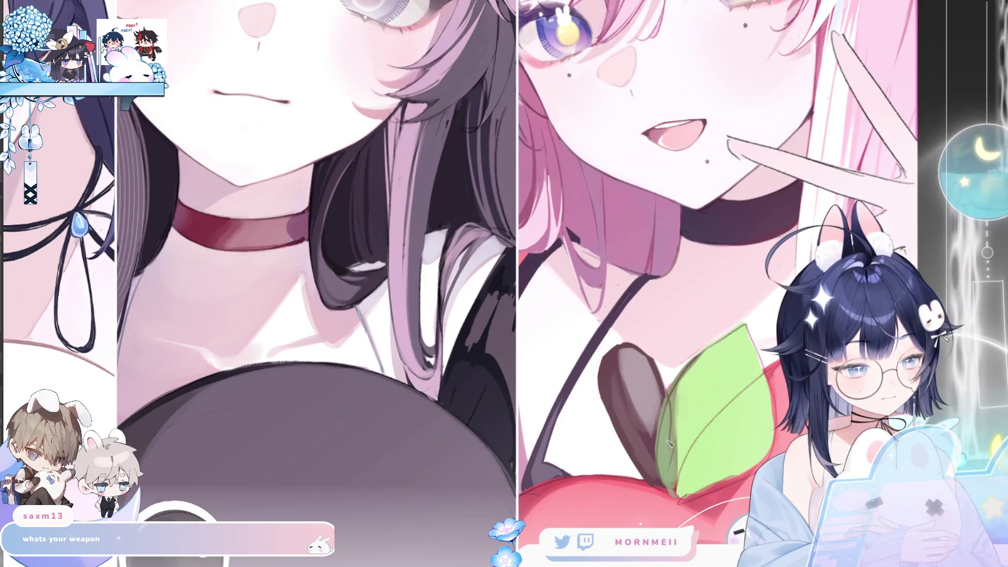
{"action": "key", "text": "h"}
{"action": "left_click", "coordinate": [447, 340]}
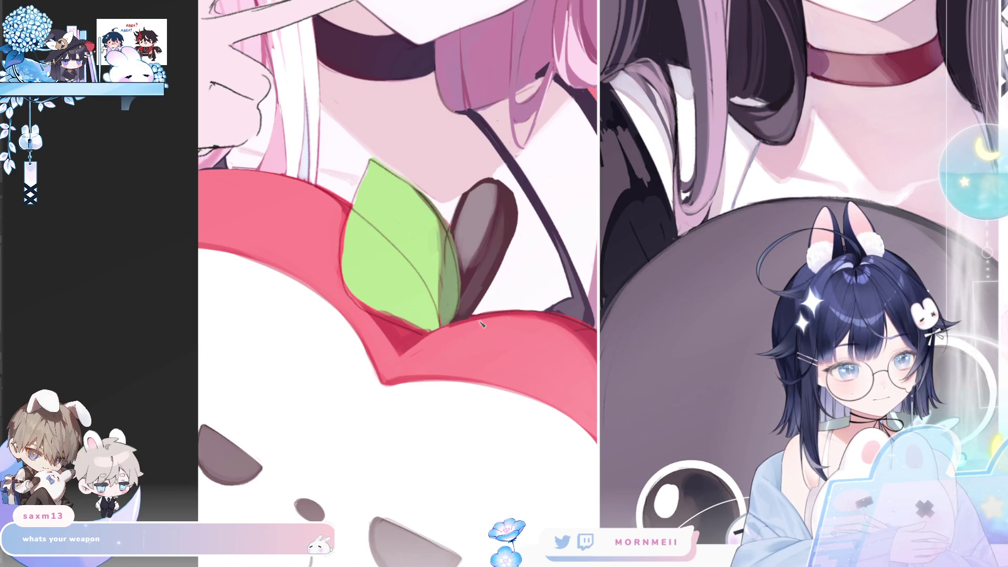
Lighten the leaf's lower-left edge, checking it in a mirrored view.
{"action": "key", "text": "h"}
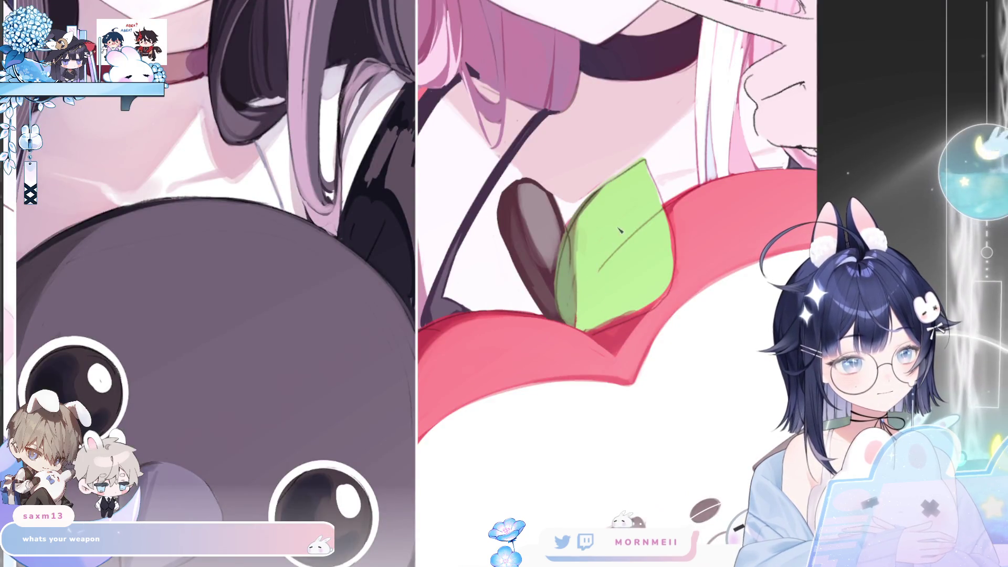
{"action": "key", "text": "h"}
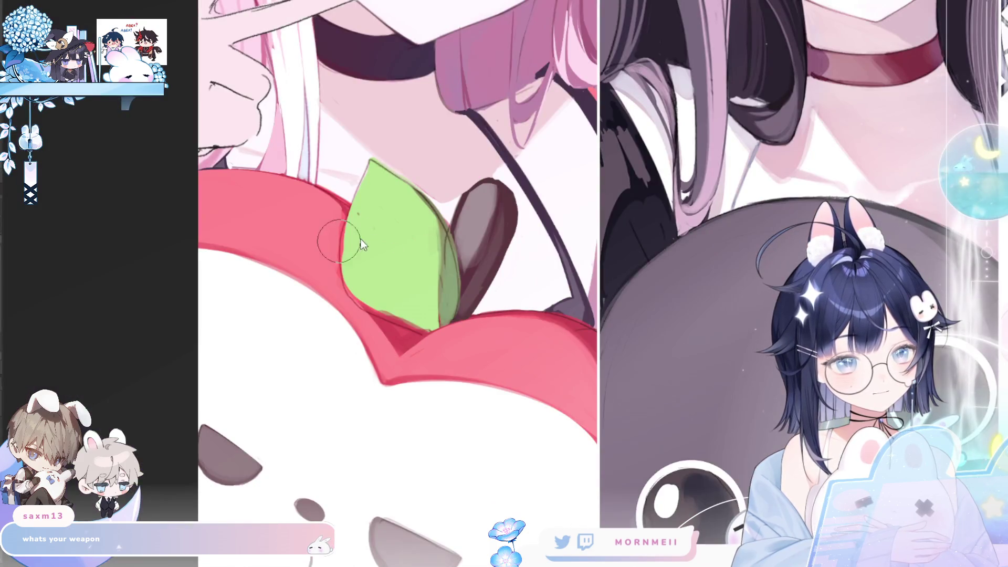
{"action": "left_click_drag", "start_coordinate": [361, 294], "coordinate": [410, 325]}
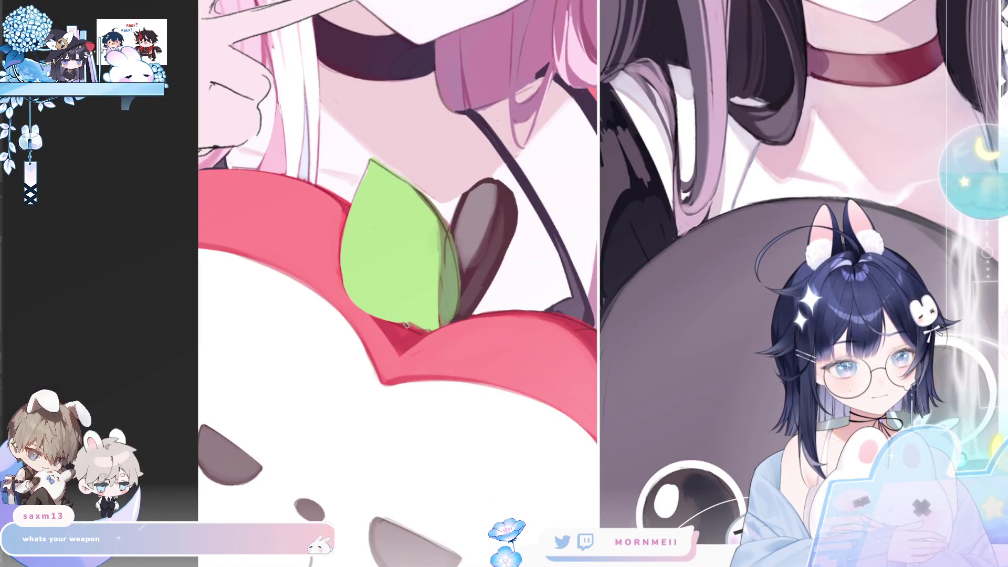
{"action": "key", "text": "h"}
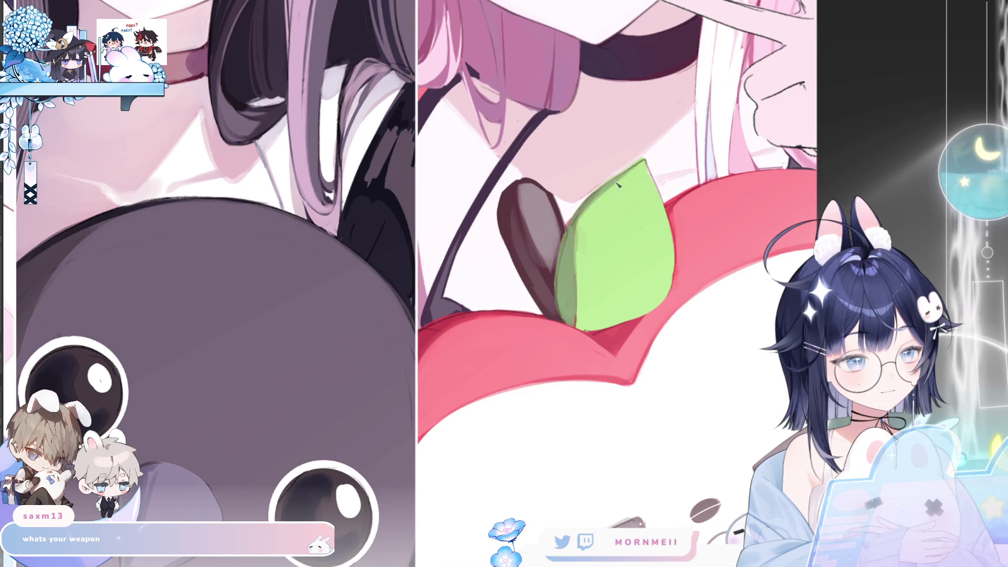
{"action": "key", "text": "m"}
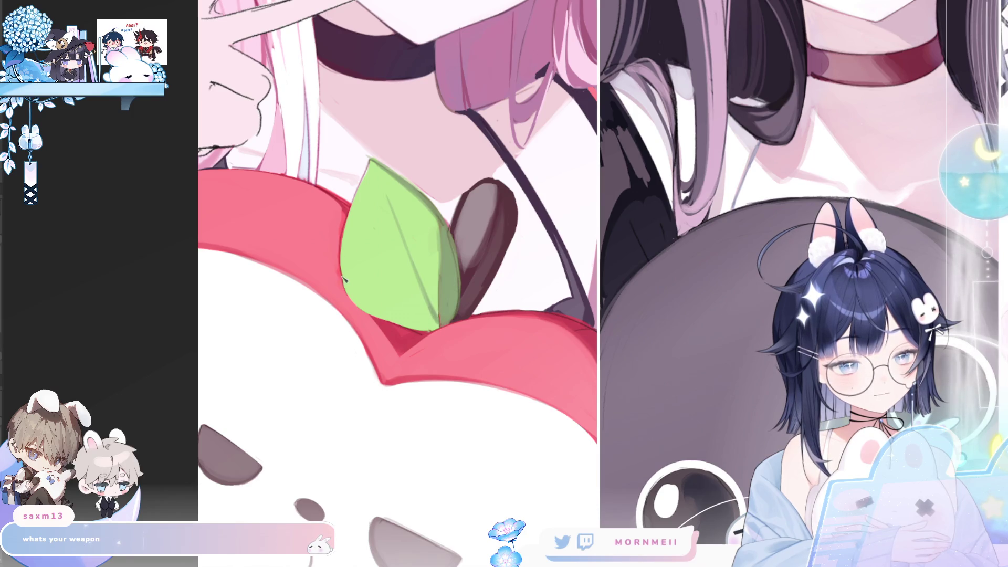
Try a darker edge and vein on the leaf, undo it, then check the whole illustration mirrored.
{"action": "mouse_move", "coordinate": [359, 197]}
{"action": "left_mouse_down"}
{"action": "mouse_move", "coordinate": [342, 265]}
{"action": "mouse_move", "coordinate": [410, 268]}
{"action": "mouse_move", "coordinate": [414, 297]}
{"action": "left_mouse_up"}
{"action": "key", "text": "ctrl+z"}
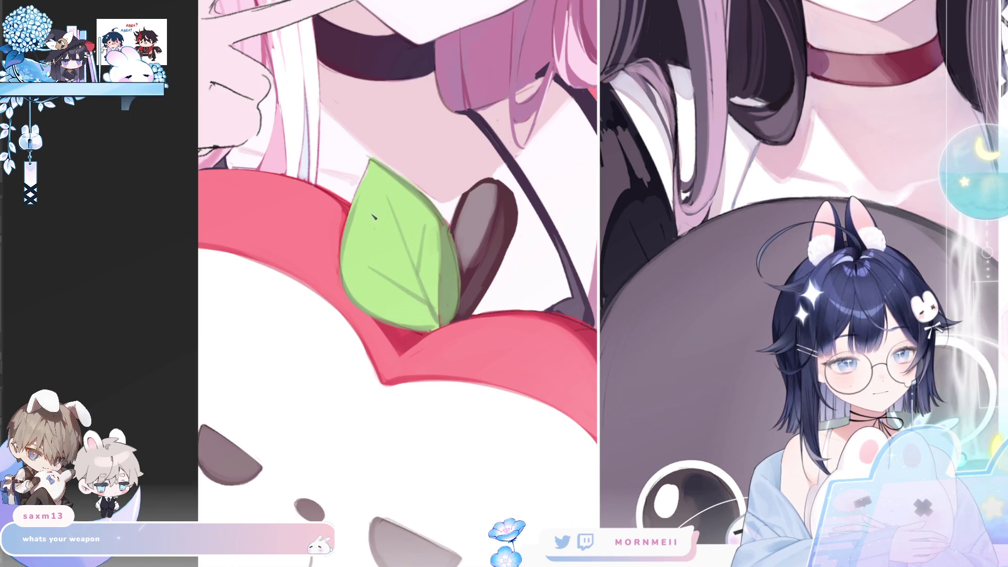
{"action": "key", "text": "h"}
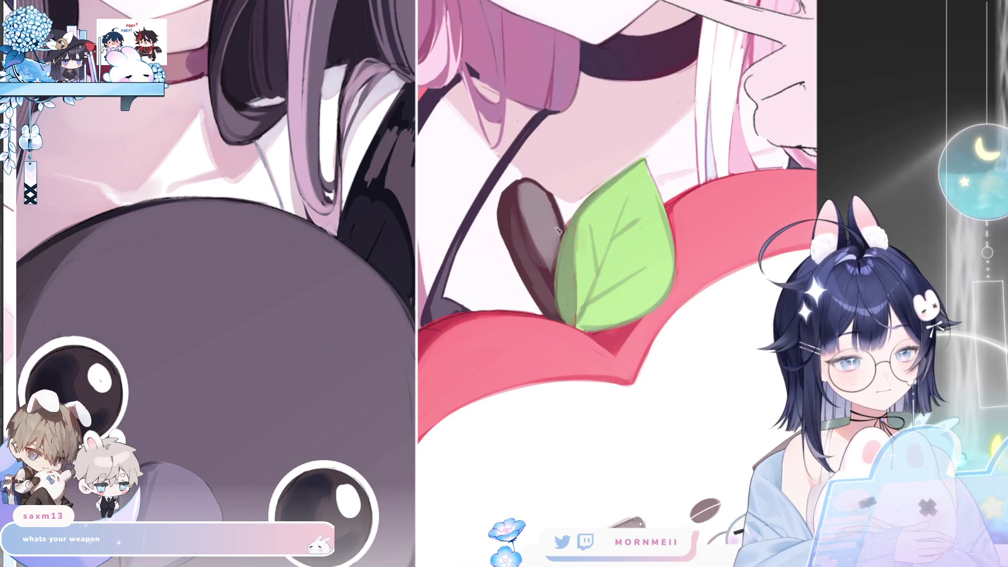
{"action": "key", "text": "h"}
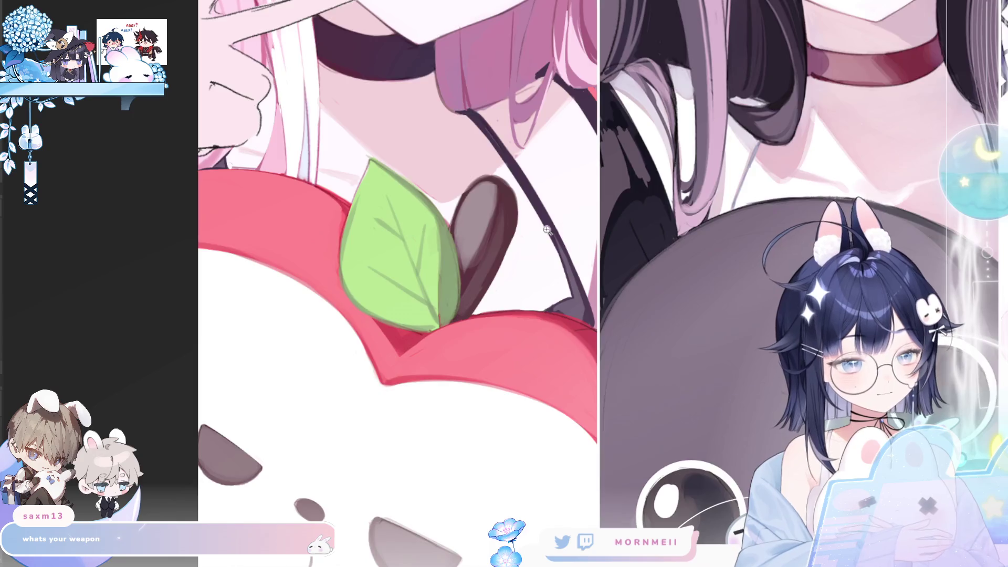
{"action": "key", "text": "ctrl+0"}
{"action": "key", "text": "h"}
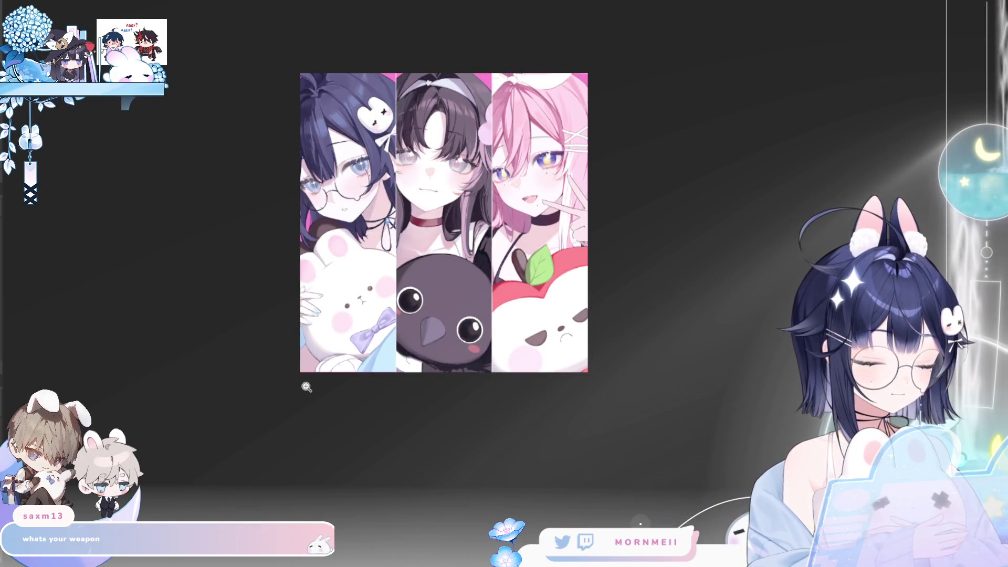
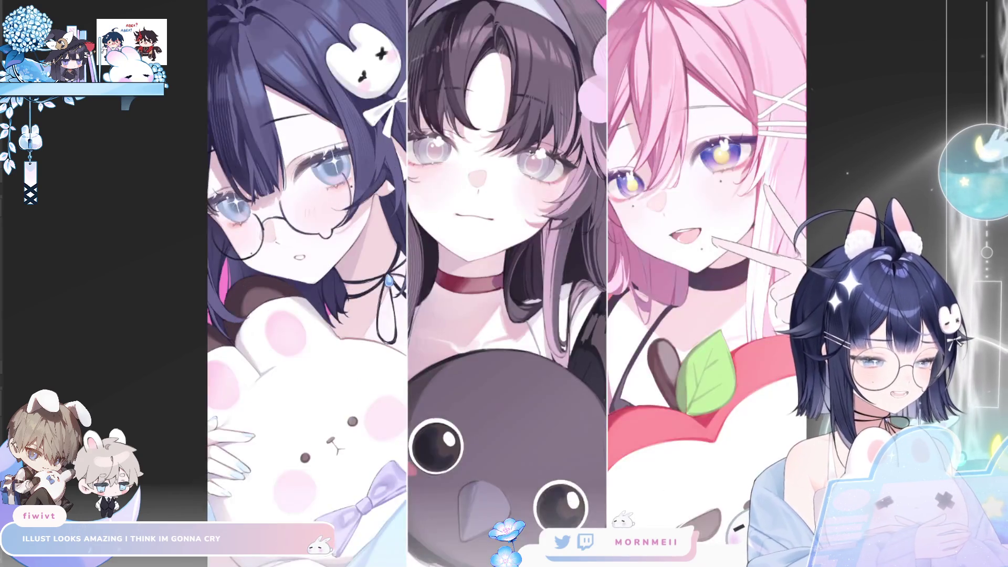
Compare the faces in mirrored and normal views, then zoom in on the dark- and pink-haired girls' faces.
{"action": "scroll", "coordinate": [593, 139], "scroll_direction": "up", "scroll_amount": 3}
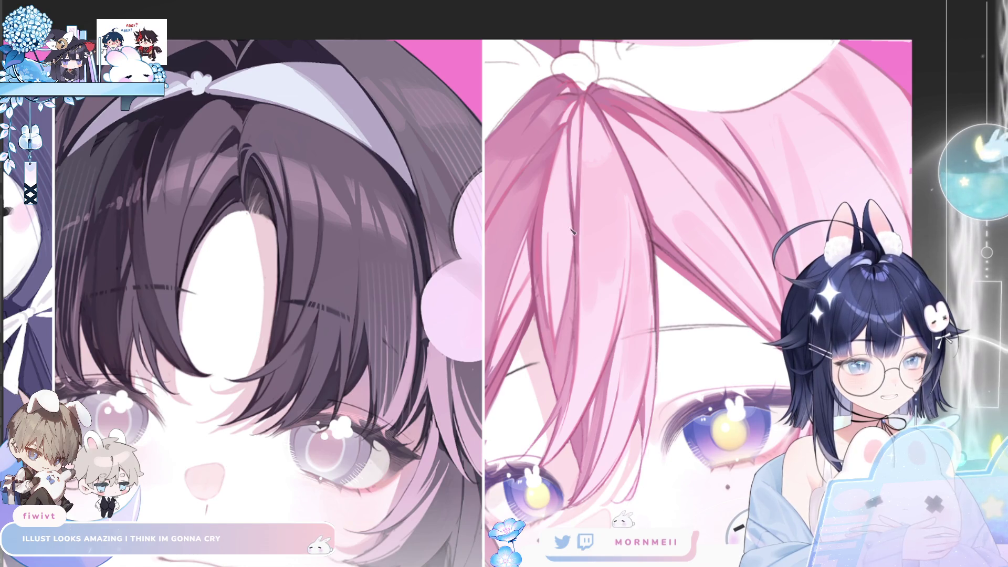
{"action": "key", "text": "h"}
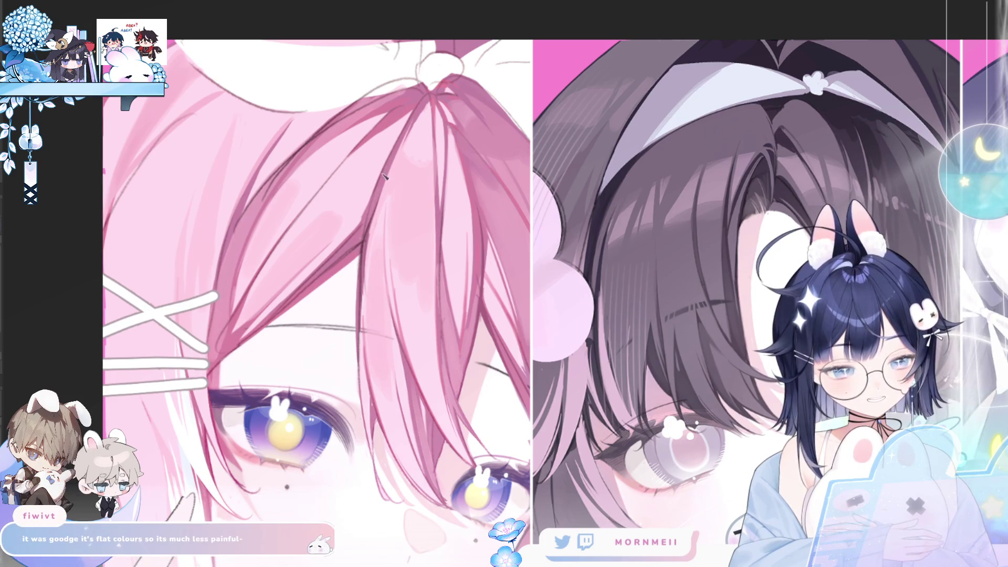
{"action": "key", "text": "h"}
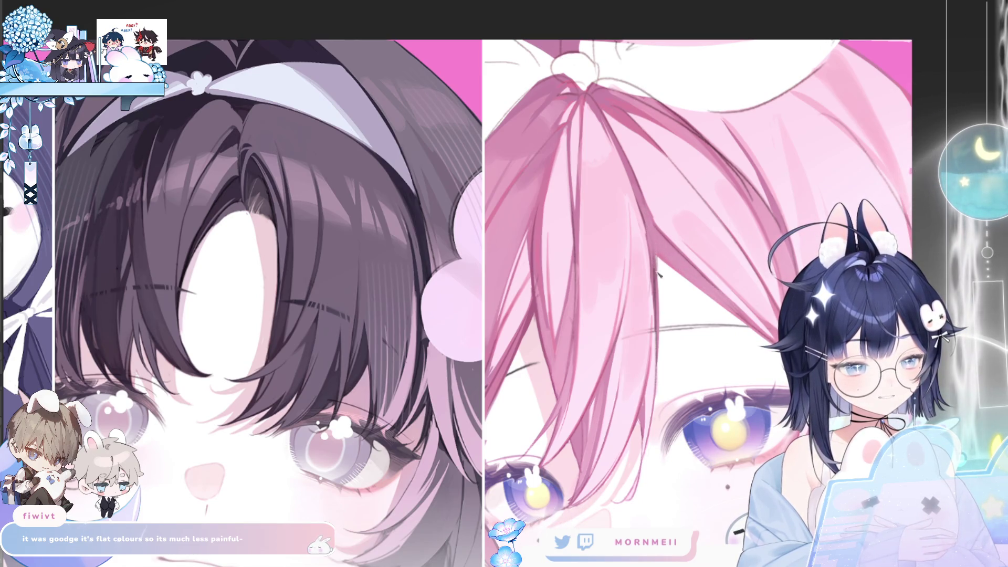
{"action": "key", "text": "h"}
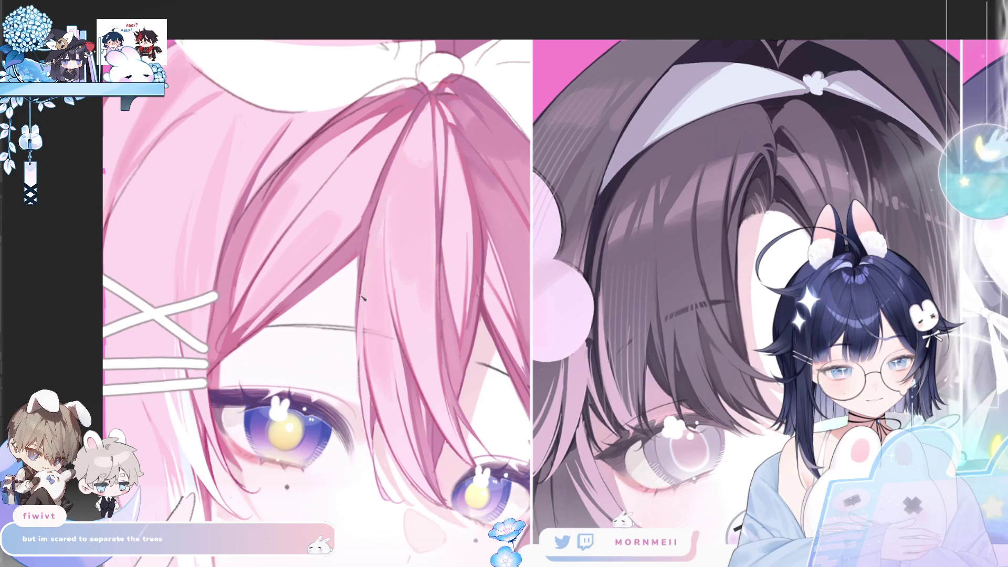
{"action": "scroll", "coordinate": [410, 140], "scroll_direction": "down", "scroll_amount": 5}
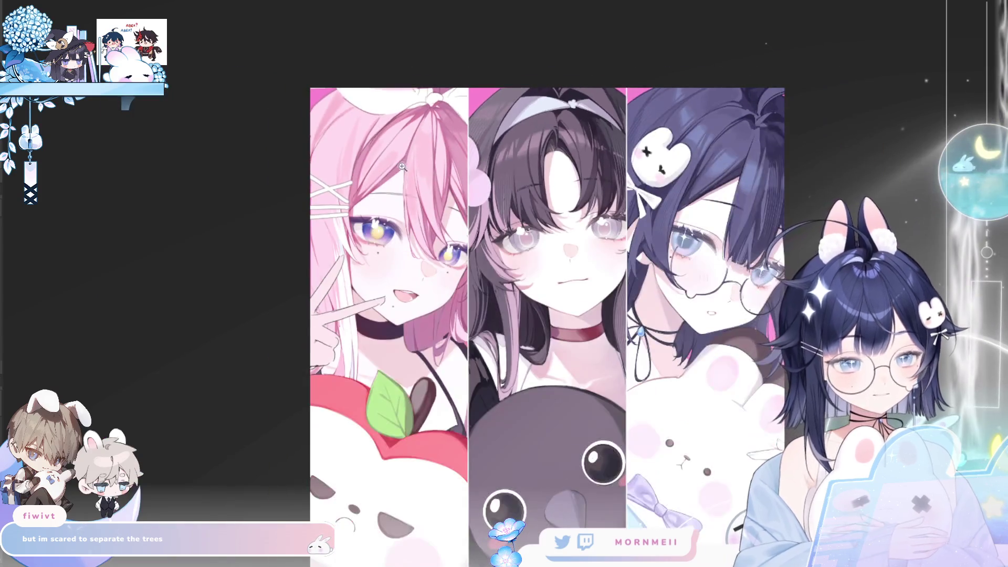
{"action": "scroll", "coordinate": [419, 228], "scroll_direction": "up", "scroll_amount": 6}
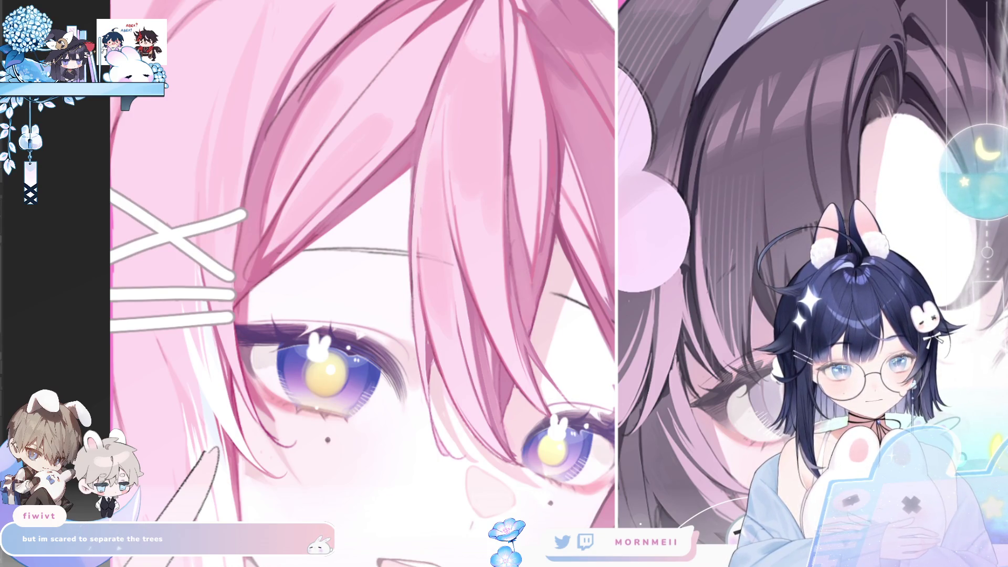
{"action": "key", "text": "h"}
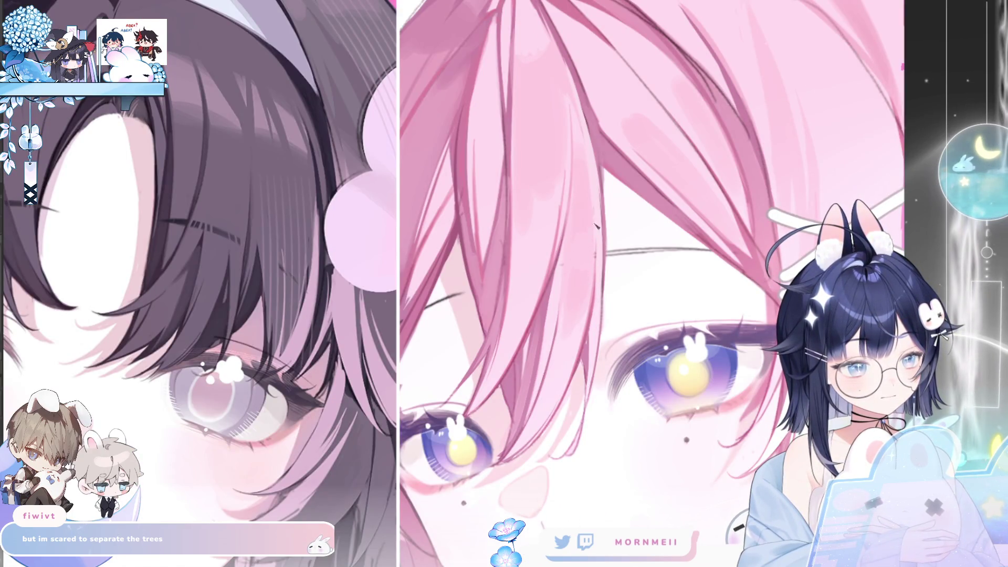
{"action": "key", "text": "ctrl+0"}
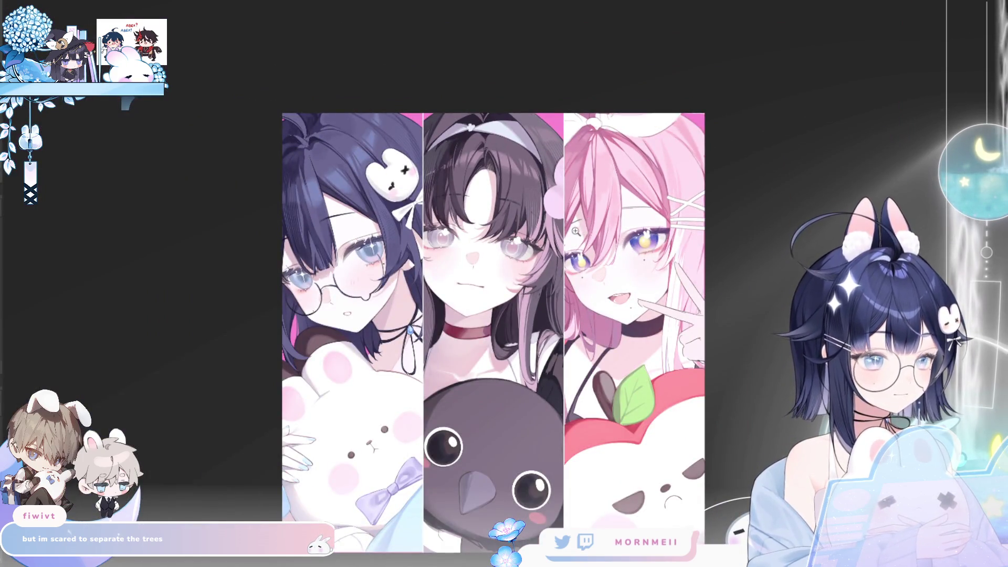
{"action": "left_click", "coordinate": [613, 223]}
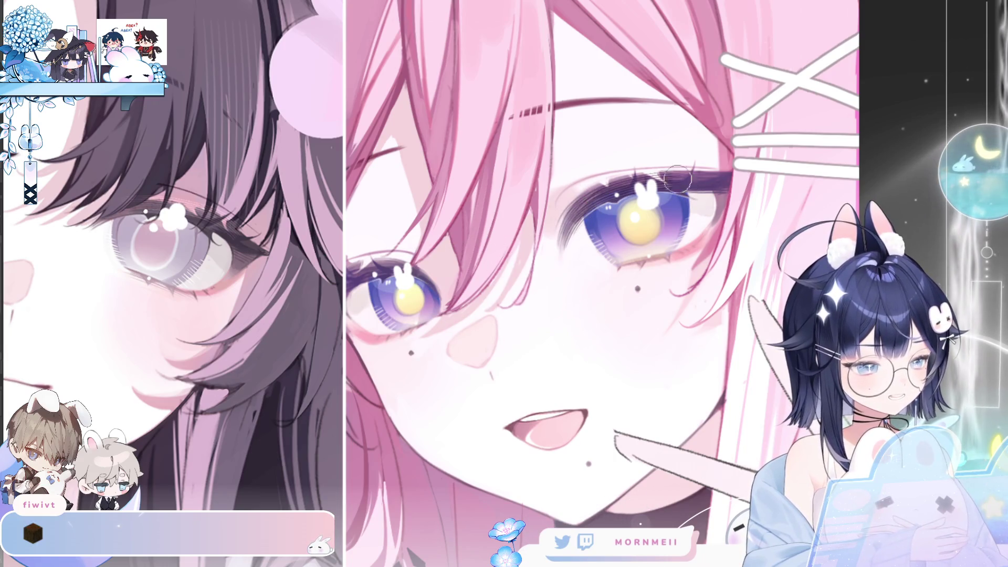
{"action": "key", "text": "h"}
{"action": "key", "text": "h"}
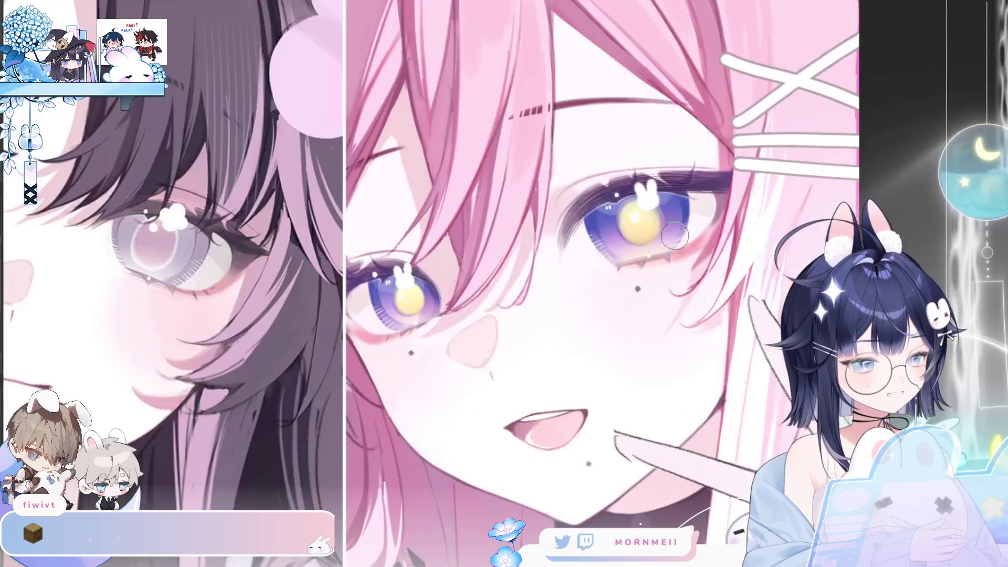
{"action": "key", "text": "h"}
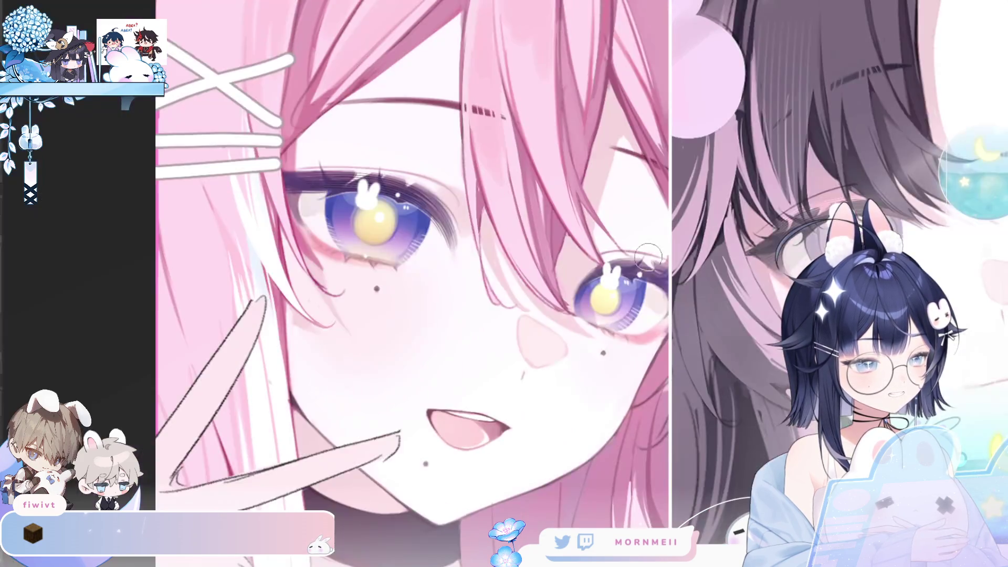
{"action": "scroll", "coordinate": [780, 176], "scroll_direction": "down", "scroll_amount": 2}
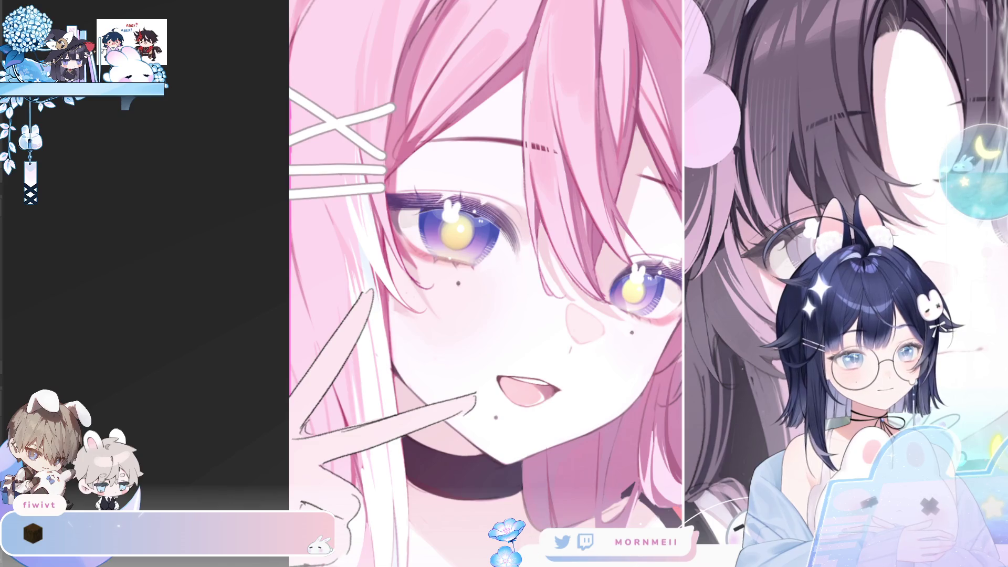
{"action": "key", "text": "h"}
{"action": "scroll", "coordinate": [674, 246], "scroll_direction": "down", "scroll_amount": 2}
{"action": "scroll", "coordinate": [674, 246], "scroll_direction": "down", "scroll_amount": 1}
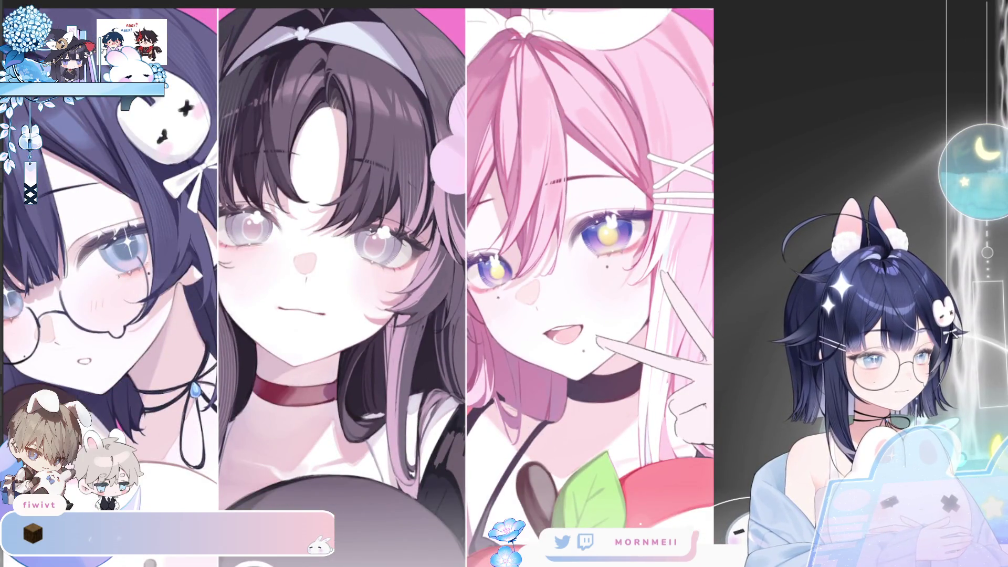
{"action": "scroll", "coordinate": [592, 222], "scroll_direction": "up", "scroll_amount": 4}
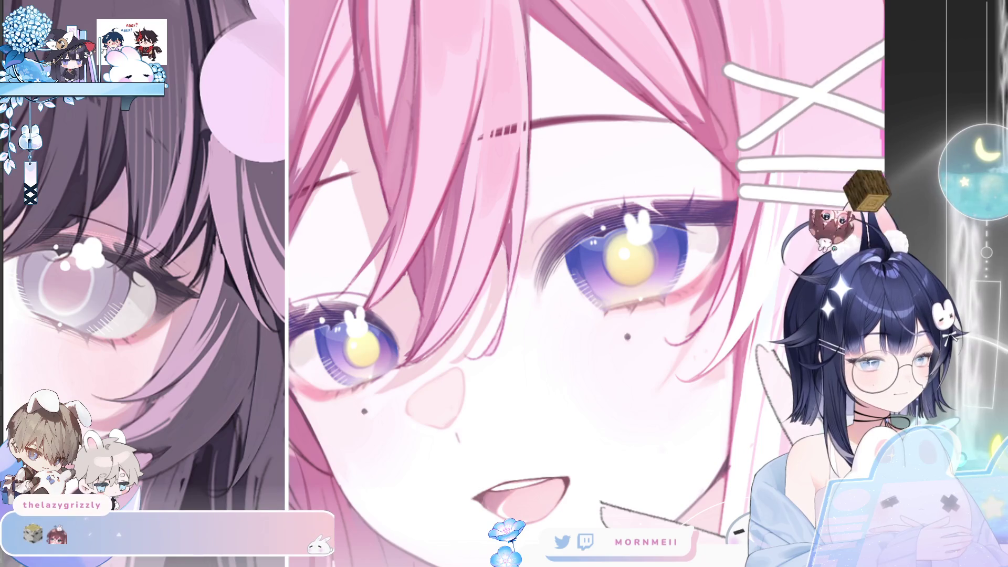
{"action": "scroll", "coordinate": [592, 222], "scroll_direction": "down", "scroll_amount": 4}
{"action": "scroll", "coordinate": [592, 222], "scroll_direction": "down", "scroll_amount": 1}
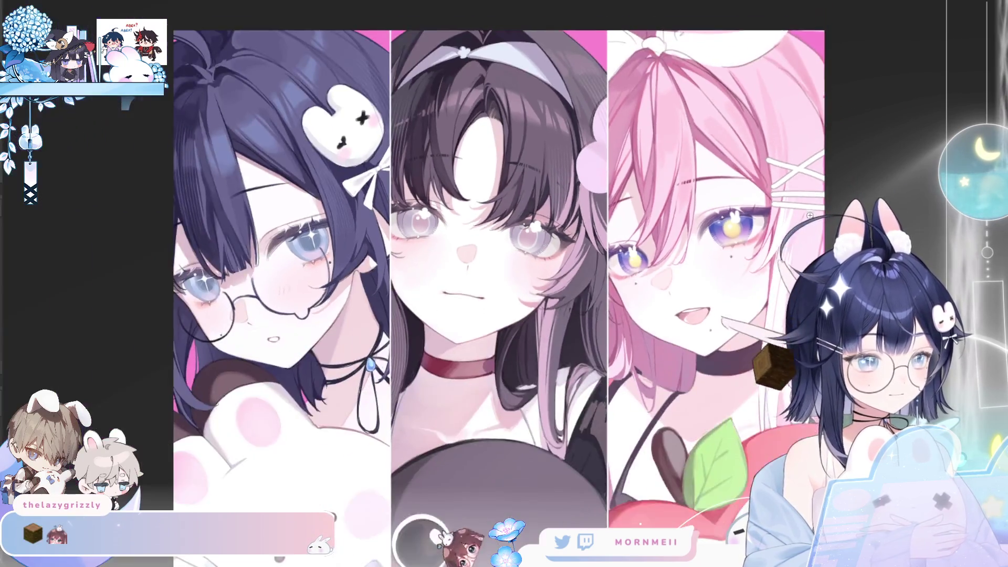
{"action": "key", "text": "h"}
{"action": "key", "text": "h"}
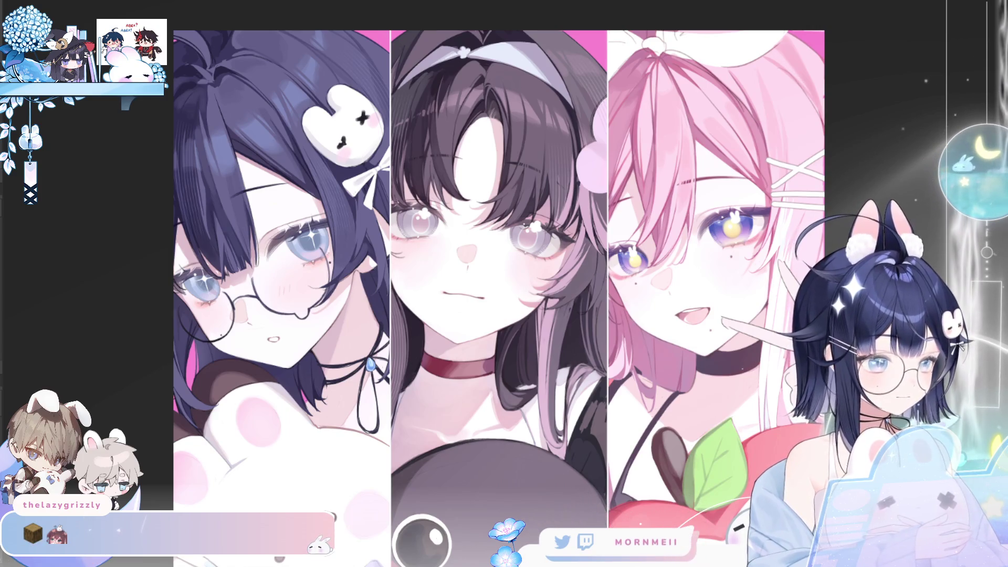
{"action": "scroll", "coordinate": [732, 290], "scroll_direction": "up", "scroll_amount": 2}
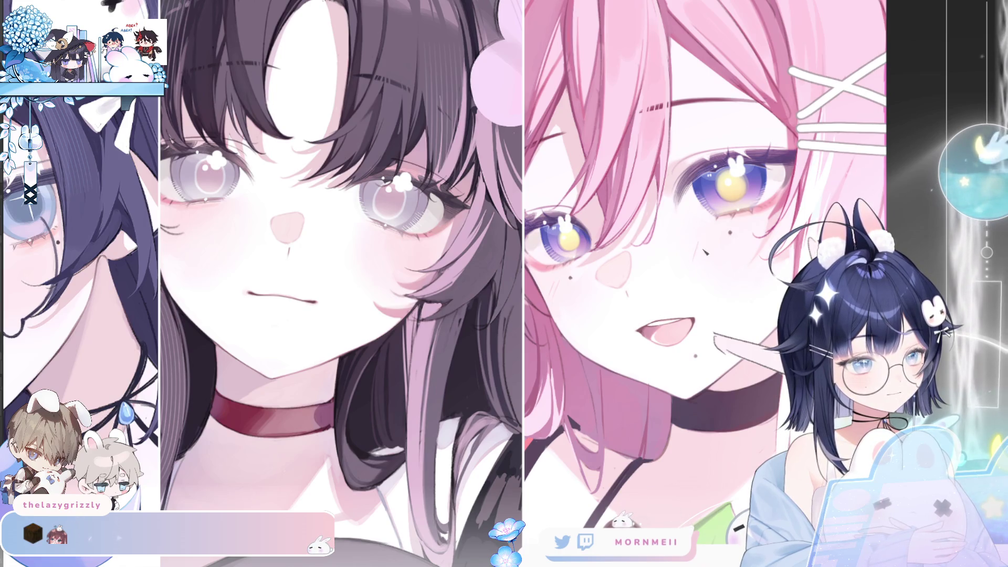
{"action": "key", "text": "h"}
{"action": "key", "text": "h"}
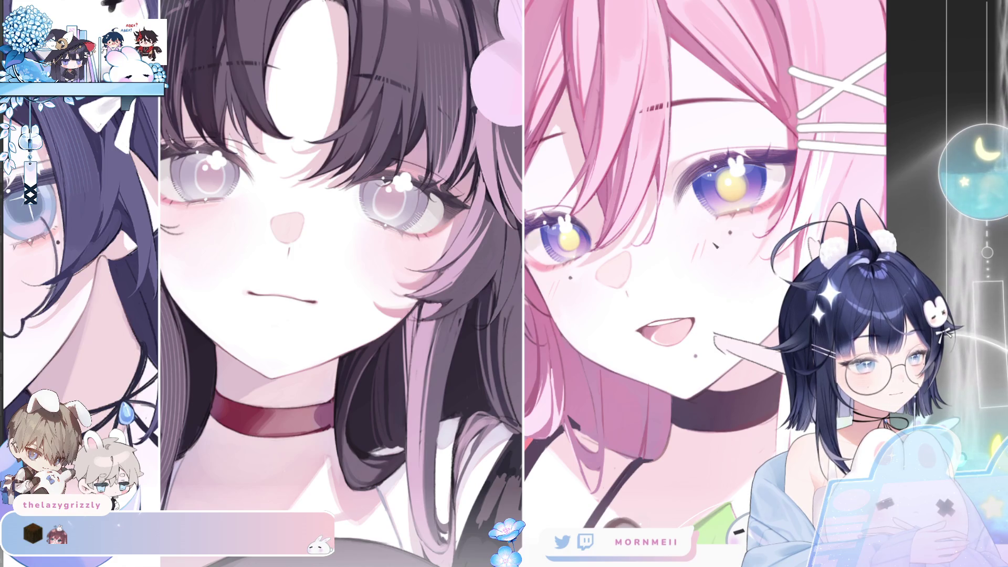
{"action": "key", "text": "h"}
{"action": "key", "text": "h"}
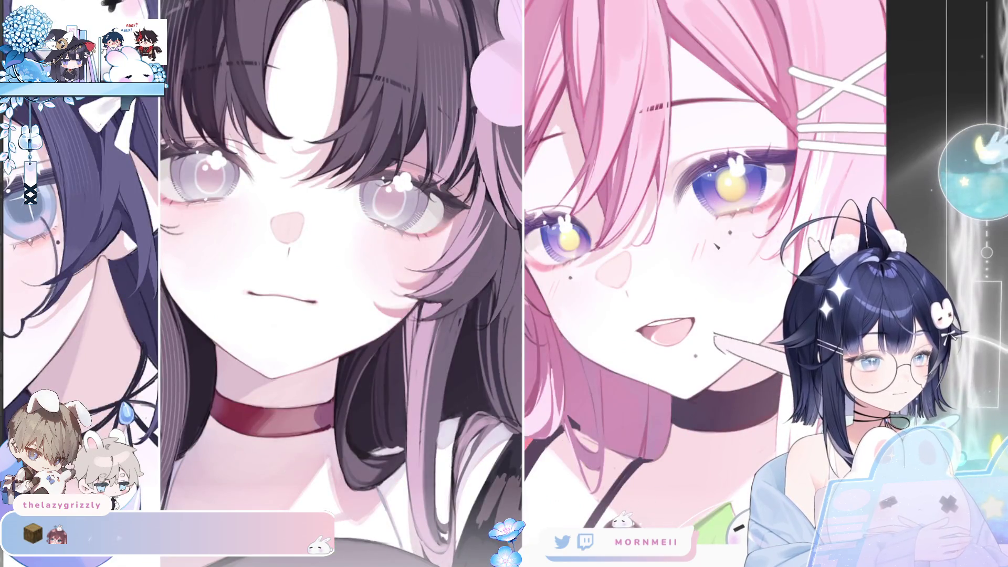
{"action": "key", "text": "h"}
{"action": "key", "text": "h"}
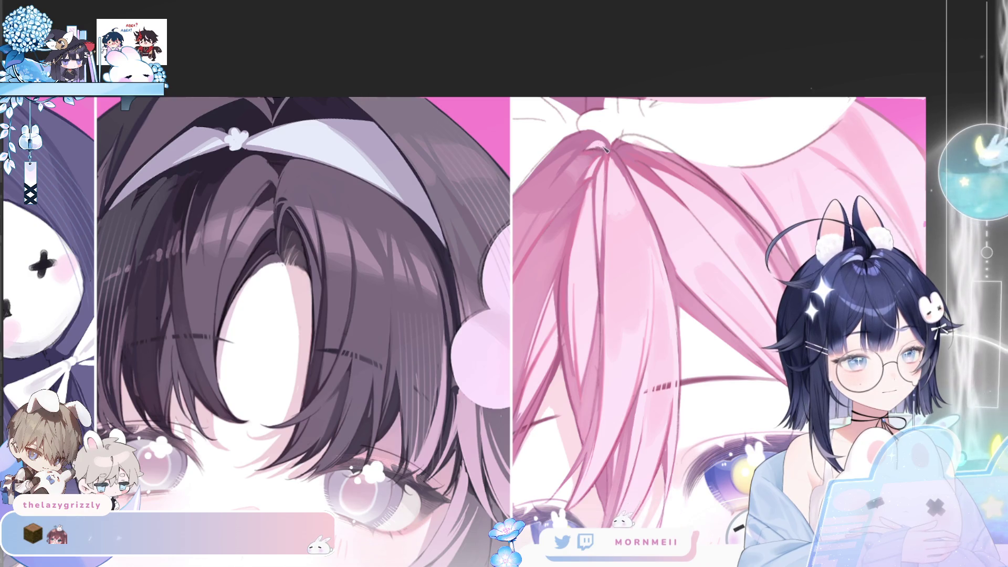
Mirror the canvas view, then zoom out until all three portraits fit on screen.
{"action": "key", "text": "h"}
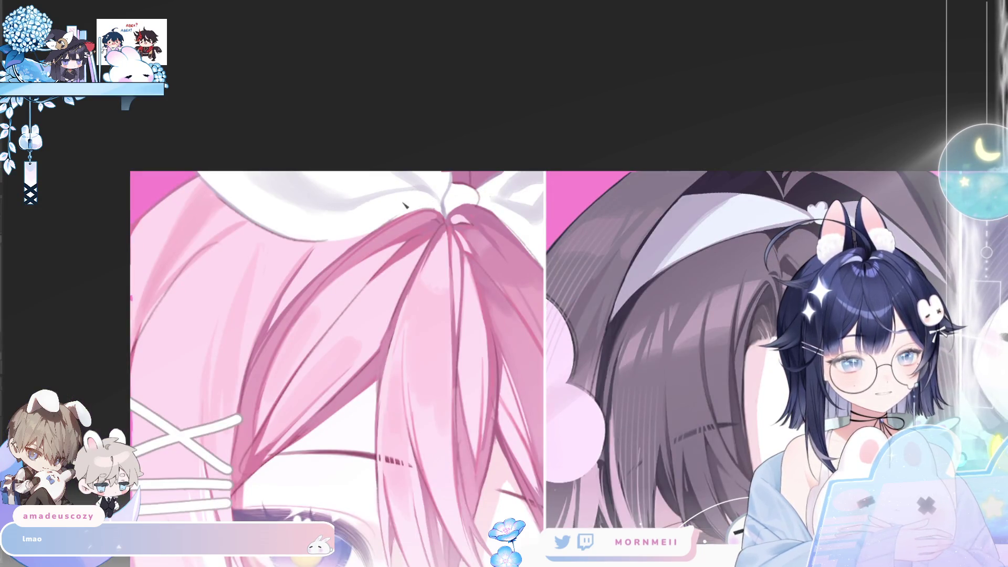
{"action": "left_click", "coordinate": [334, 246]}
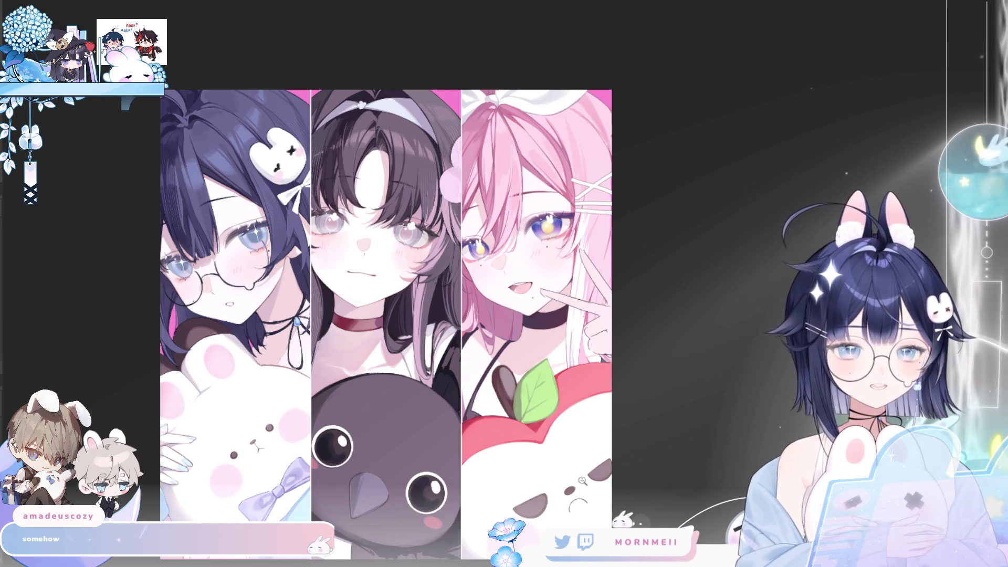
Zoom in closely on the upper portraits, framing the pink-haired and dark-haired girls' faces.
{"action": "left_click", "coordinate": [264, 208]}
{"action": "left_click", "coordinate": [264, 208], "text": "alt"}
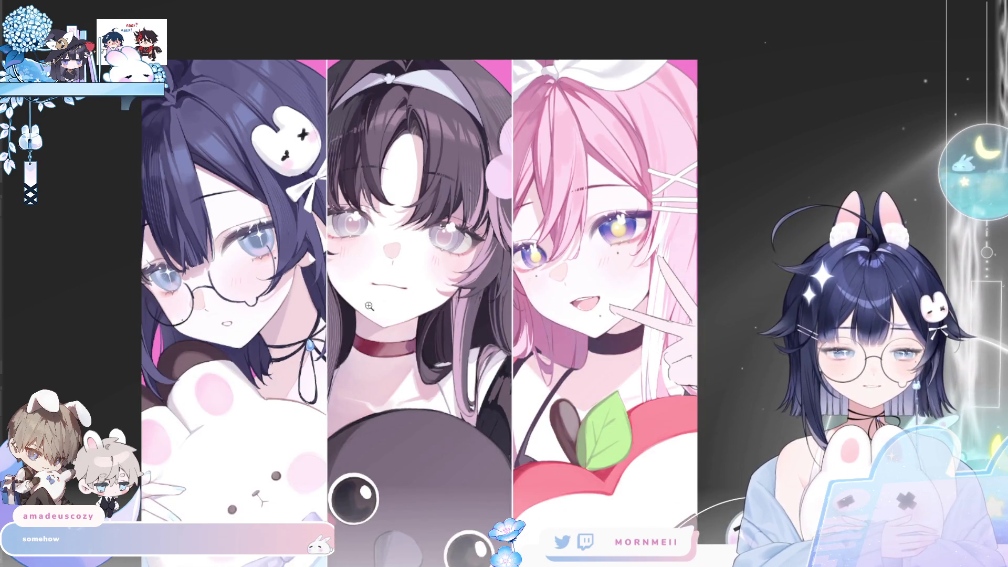
{"action": "left_click_drag", "start_coordinate": [236, 182], "coordinate": [282, 228]}
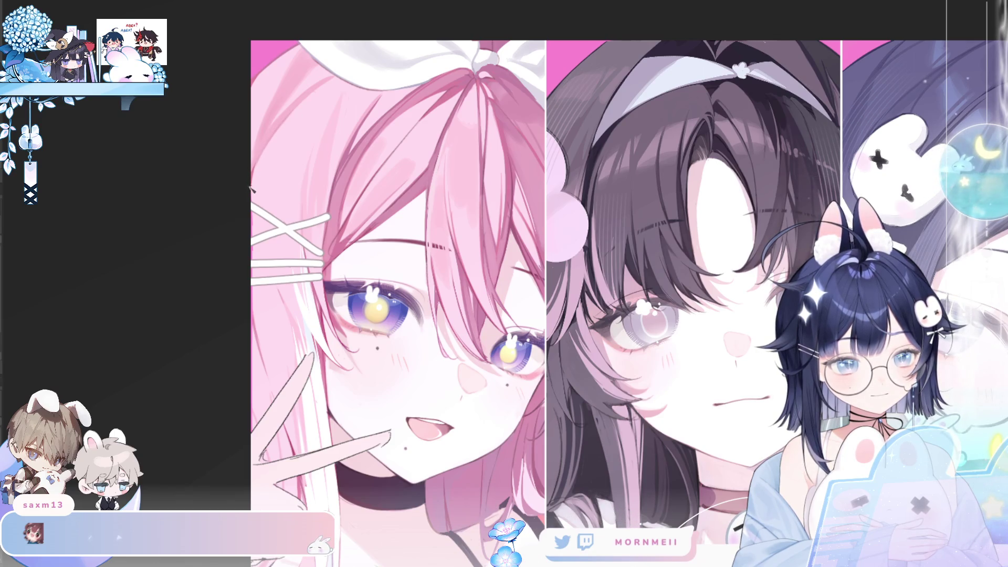
{"action": "key", "text": "h"}
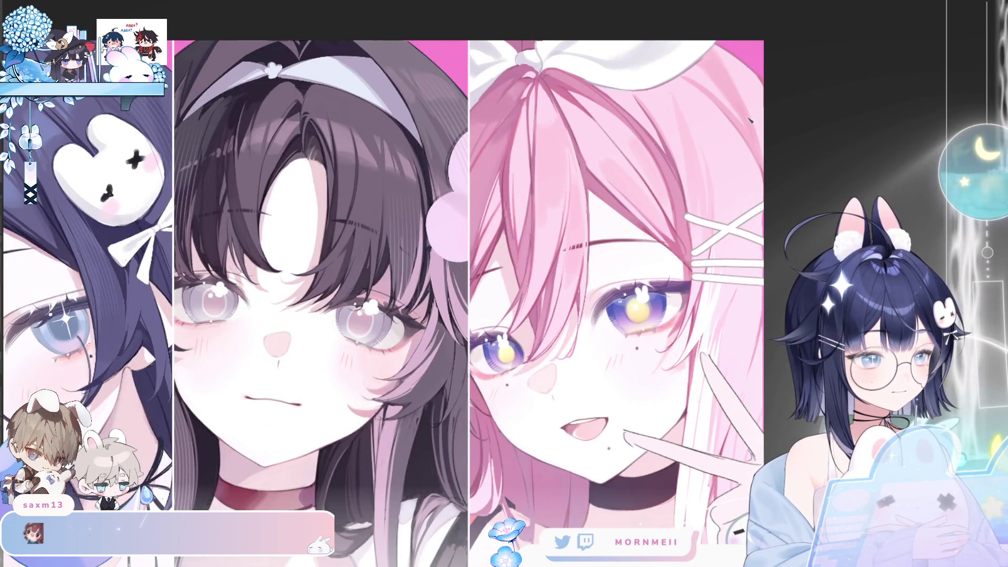
{"action": "key", "text": "h"}
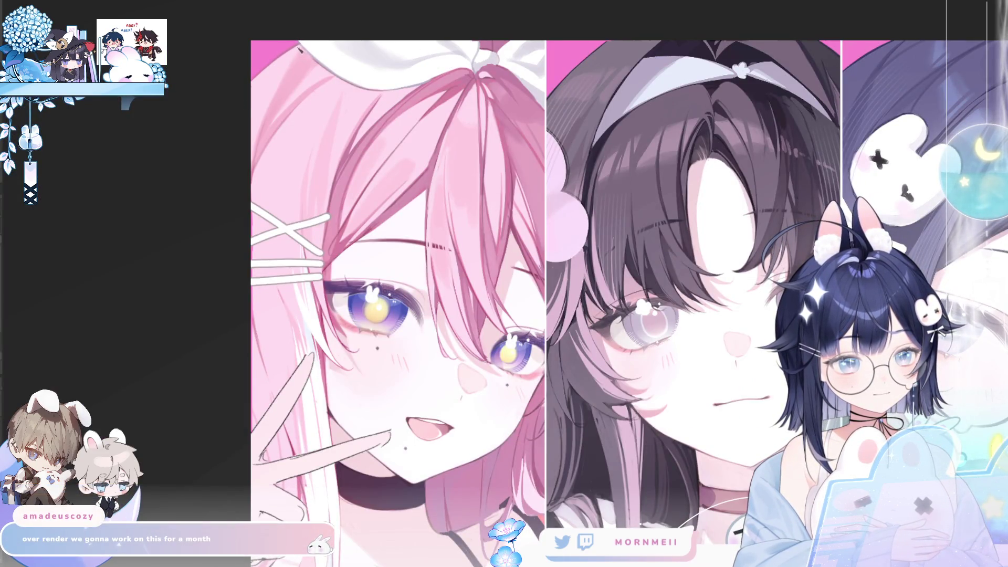
{"action": "key", "text": "ctrl+0"}
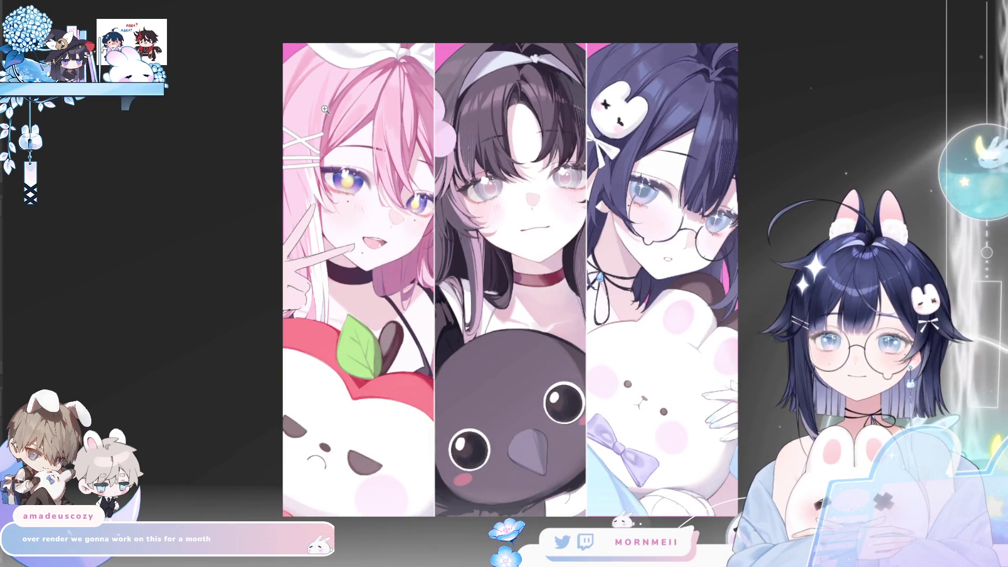
{"action": "key", "text": "h"}
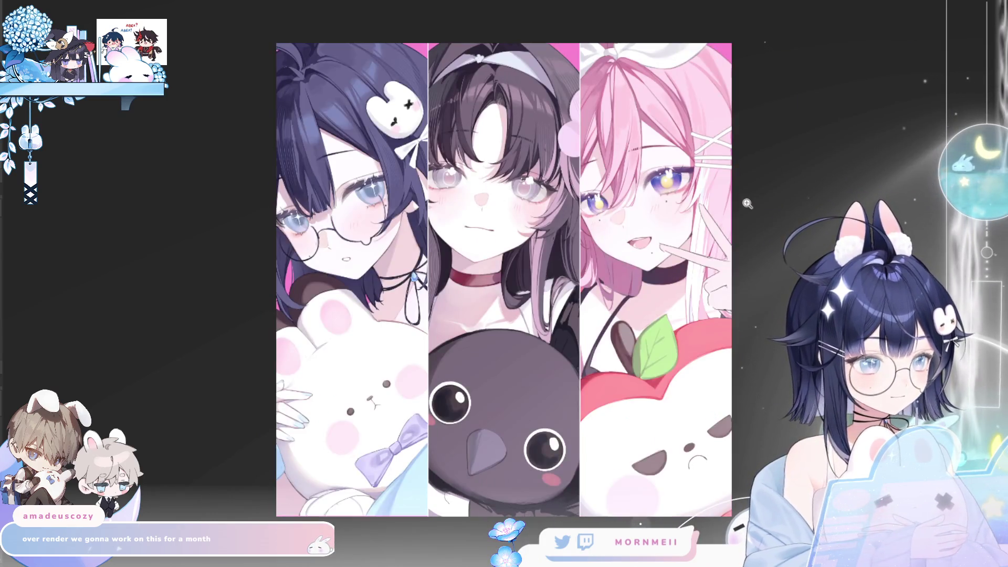
{"action": "left_click", "coordinate": [725, 177]}
{"action": "key", "text": "h"}
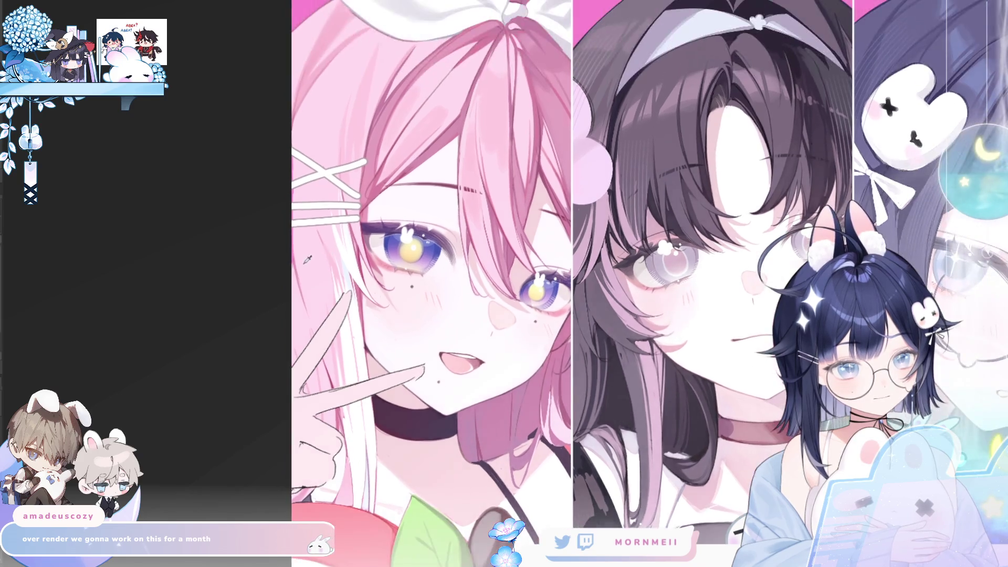
{"action": "key", "text": "h"}
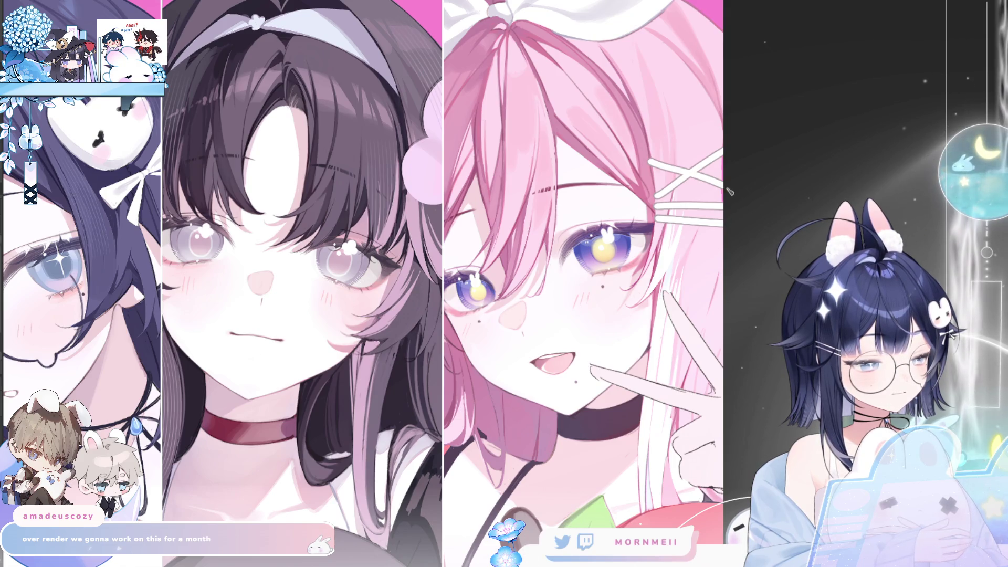
{"action": "key", "text": "h"}
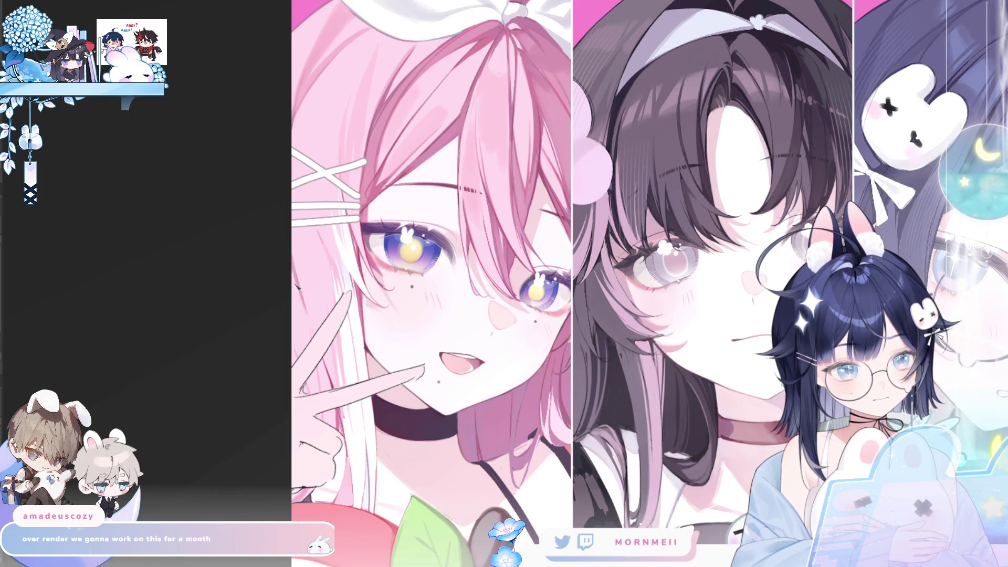
{"action": "key", "text": "h"}
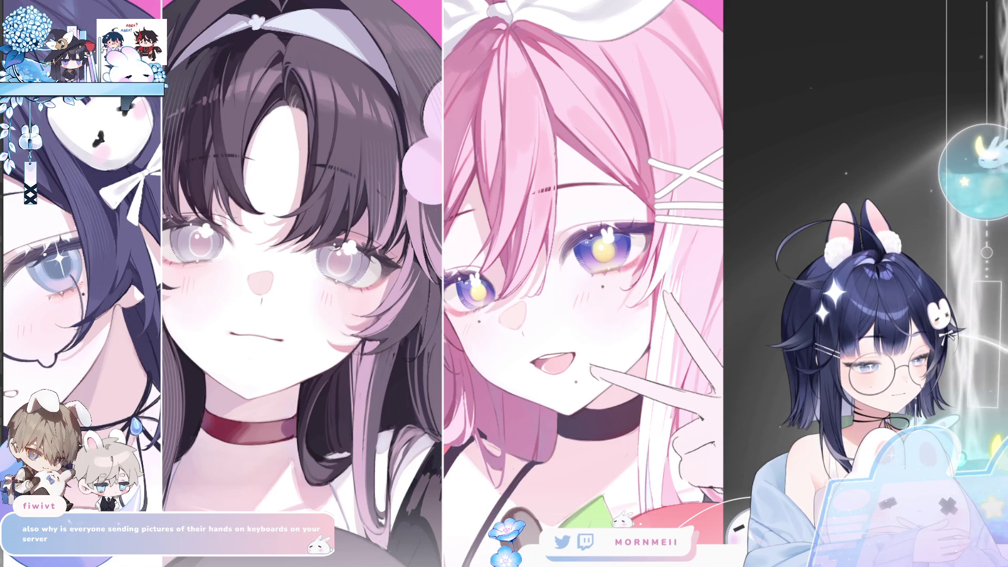
{"action": "key", "text": "h"}
{"action": "key", "text": "h"}
{"action": "key", "text": "ctrl+plus"}
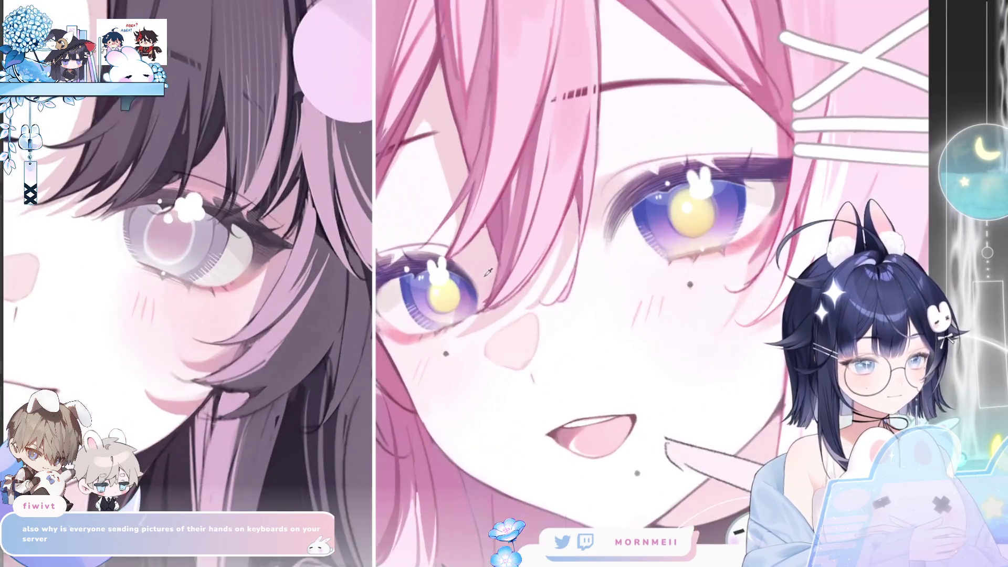
{"action": "key", "text": "h"}
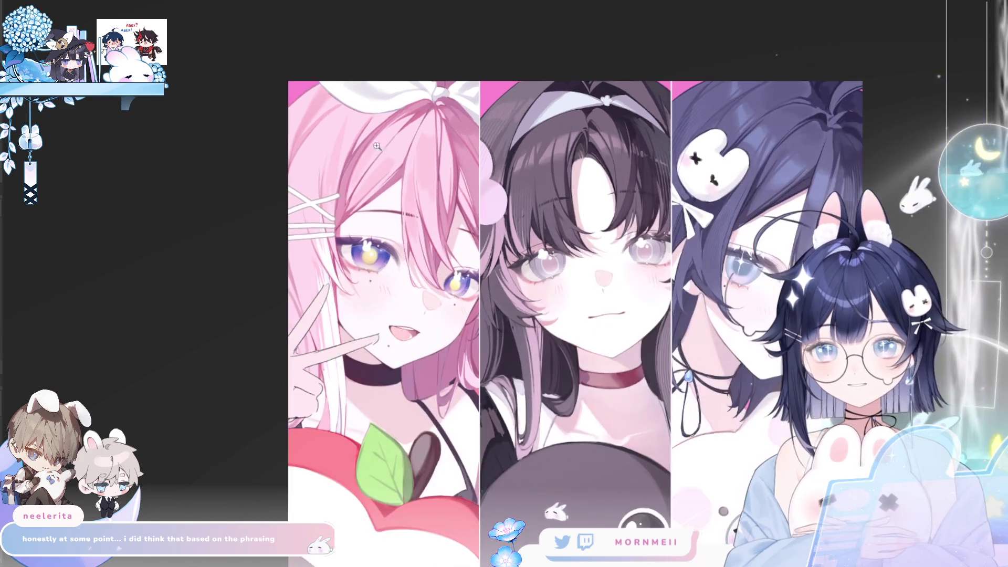
{"action": "left_click", "coordinate": [320, 190]}
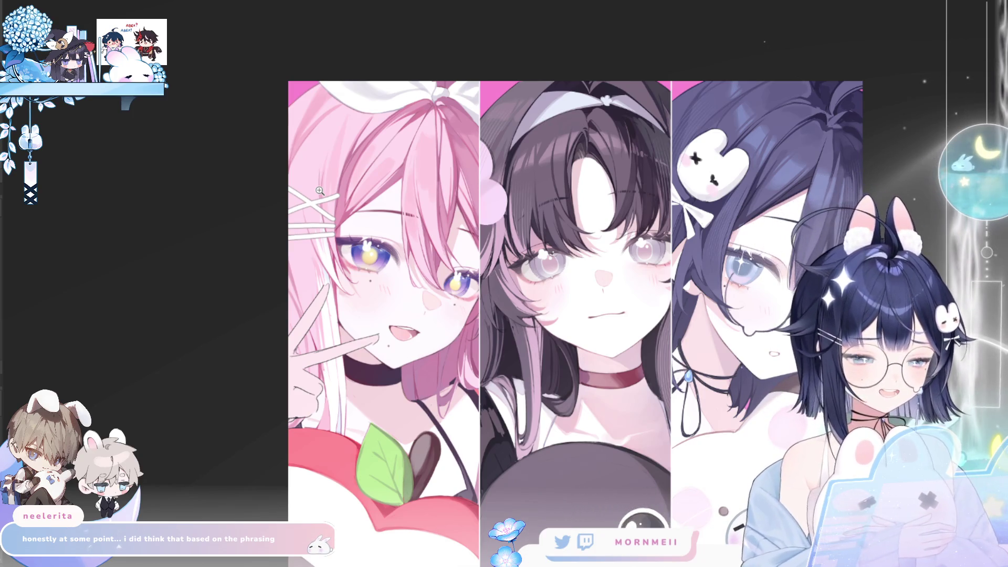
{"action": "key", "text": "m"}
{"action": "key", "text": "m"}
{"action": "left_click", "coordinate": [285, 128]}
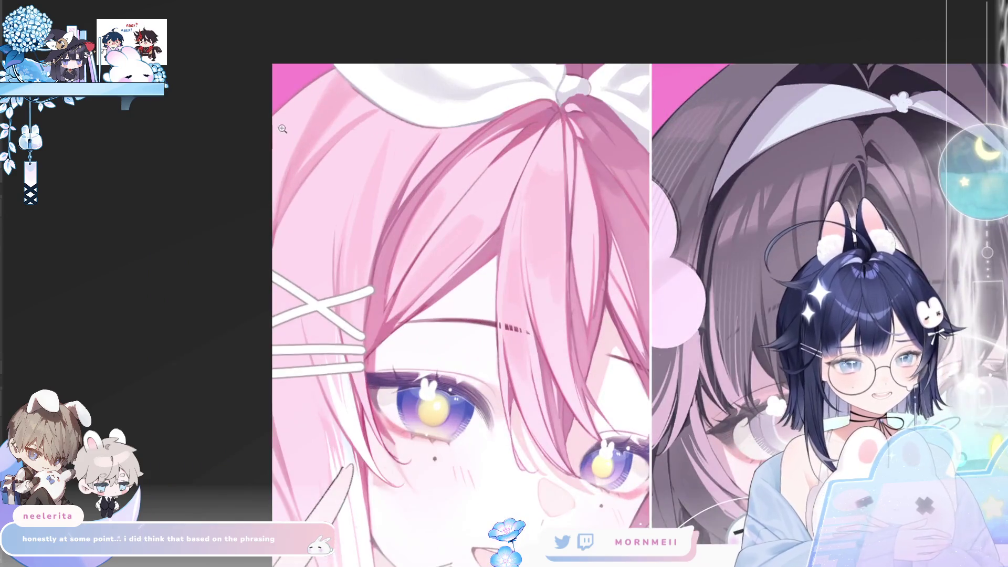
{"action": "left_click", "coordinate": [310, 109], "text": "alt"}
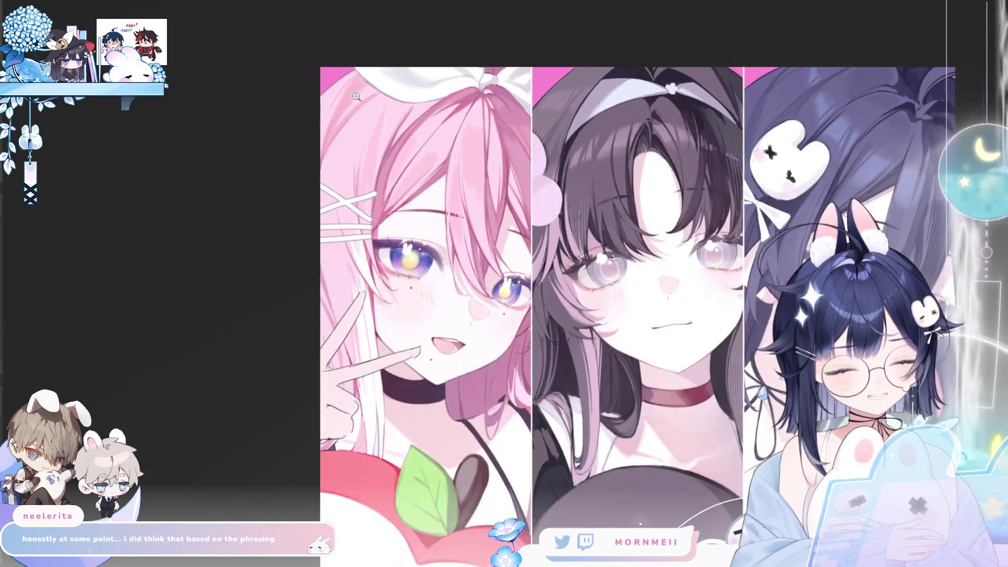
{"action": "left_click", "coordinate": [331, 195]}
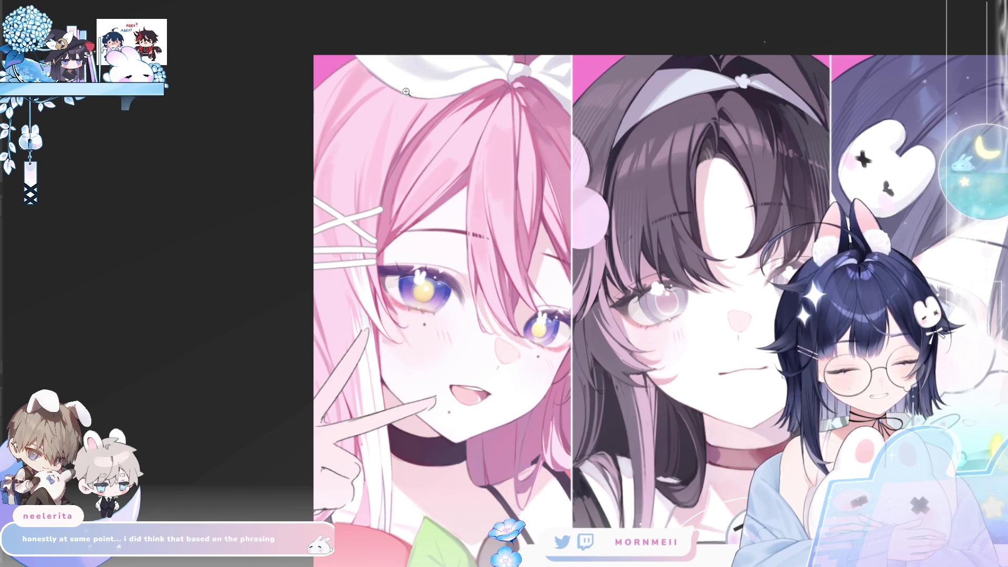
{"action": "left_click", "coordinate": [509, 69], "text": "alt"}
{"action": "key", "text": "h"}
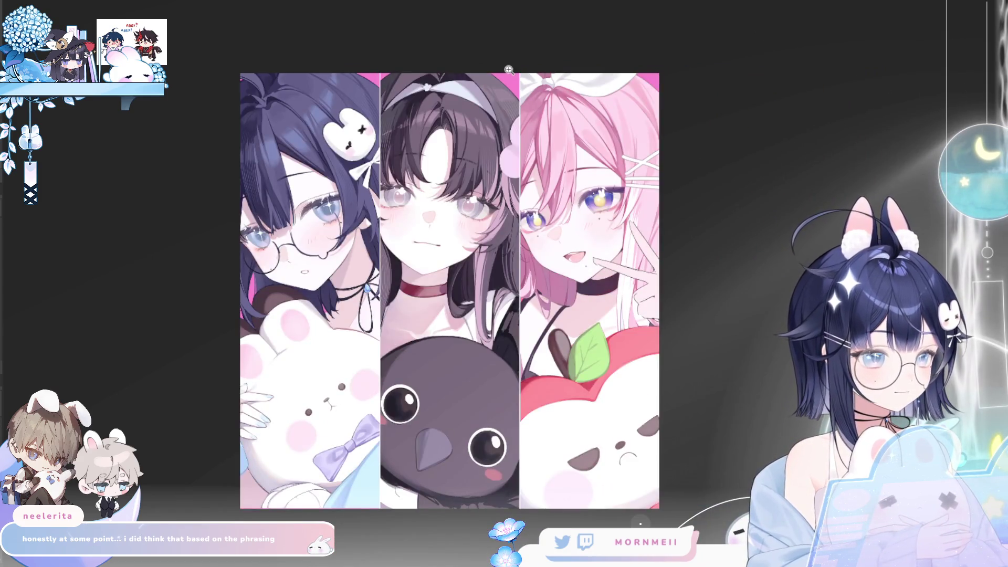
{"action": "key", "text": "h"}
{"action": "left_click", "coordinate": [511, 338]}
{"action": "left_click", "coordinate": [592, 326], "text": "alt"}
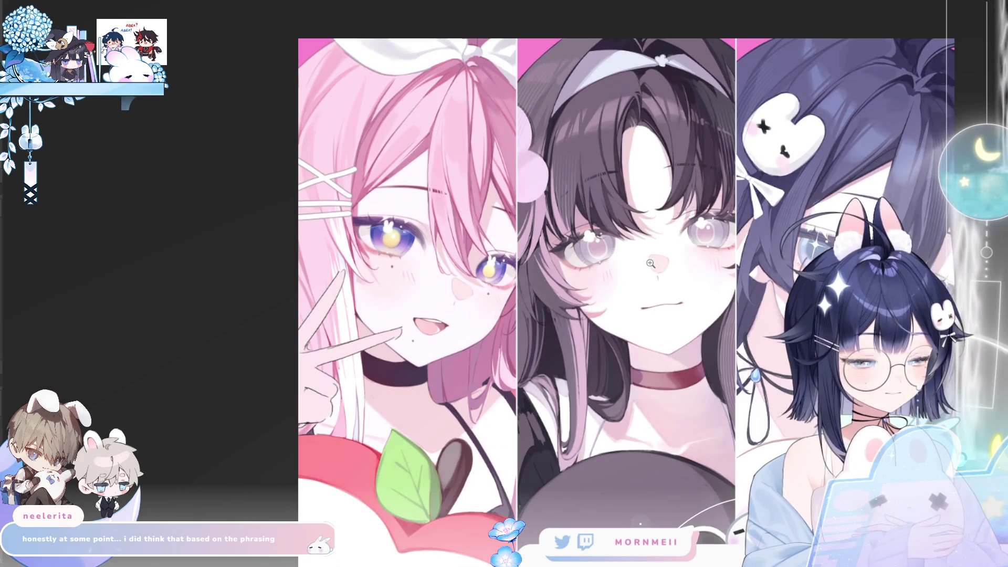
{"action": "key", "text": "h"}
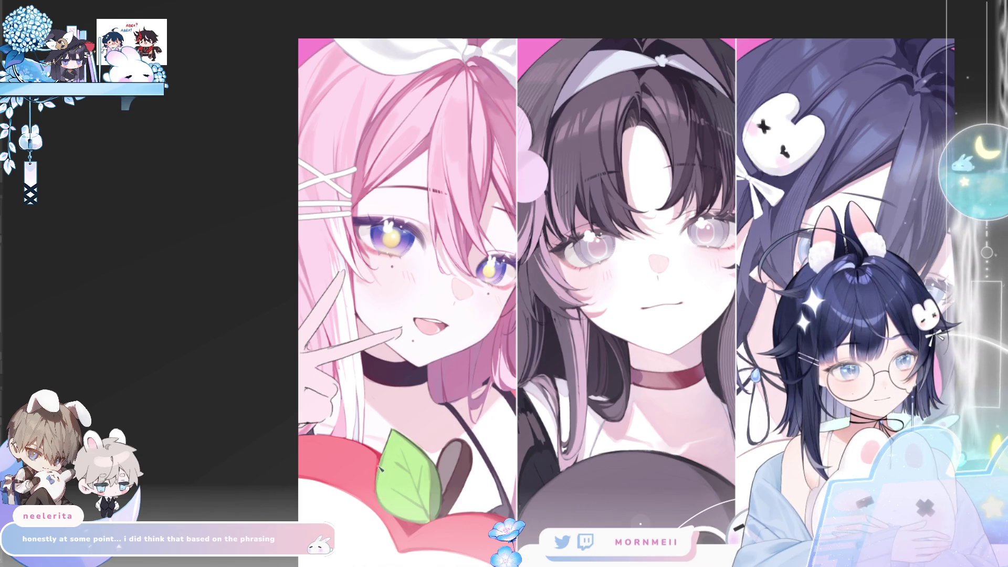
{"action": "key", "text": "h"}
{"action": "scroll", "coordinate": [581, 348], "scroll_direction": "down", "scroll_amount": 4}
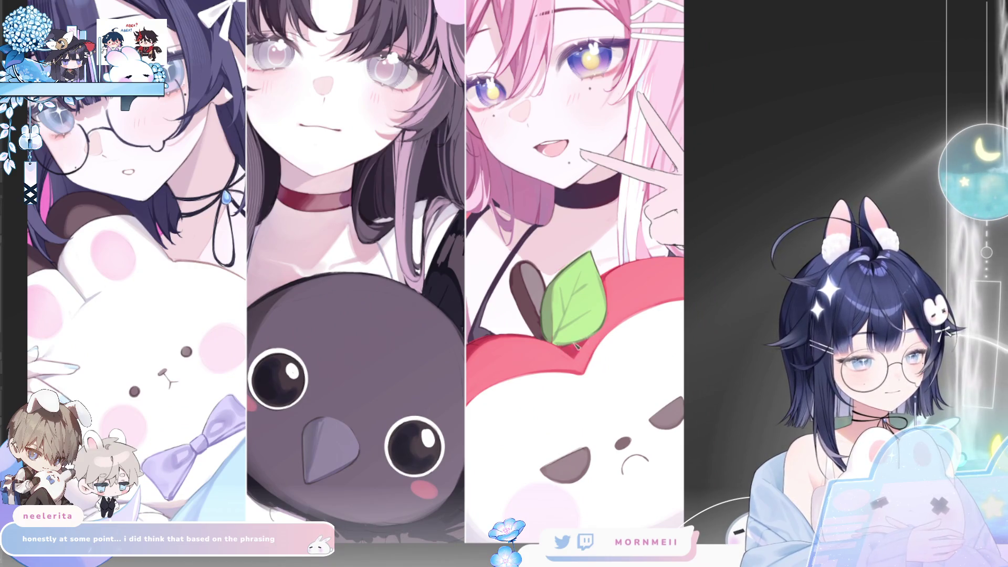
{"action": "key", "text": "h"}
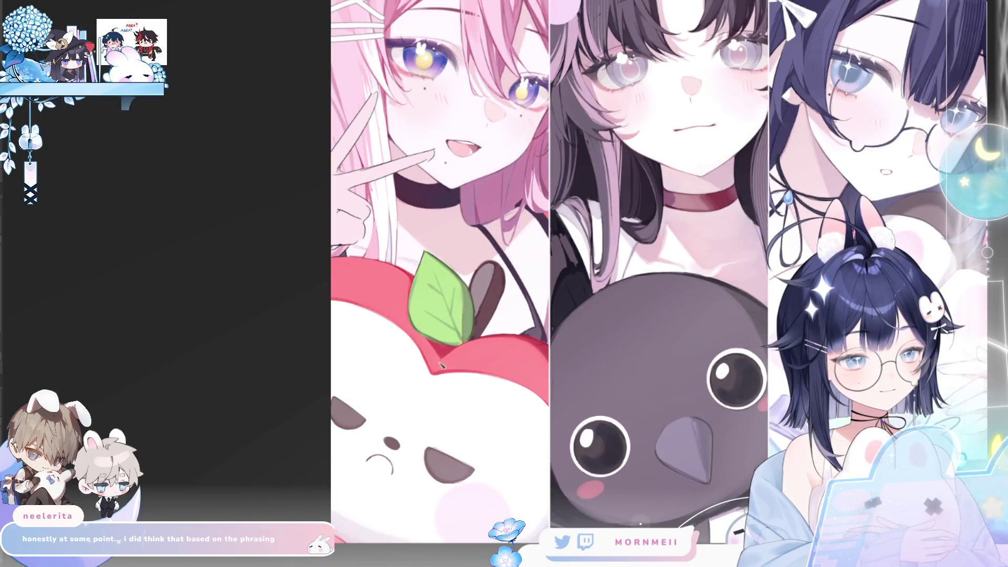
{"action": "key", "text": "h"}
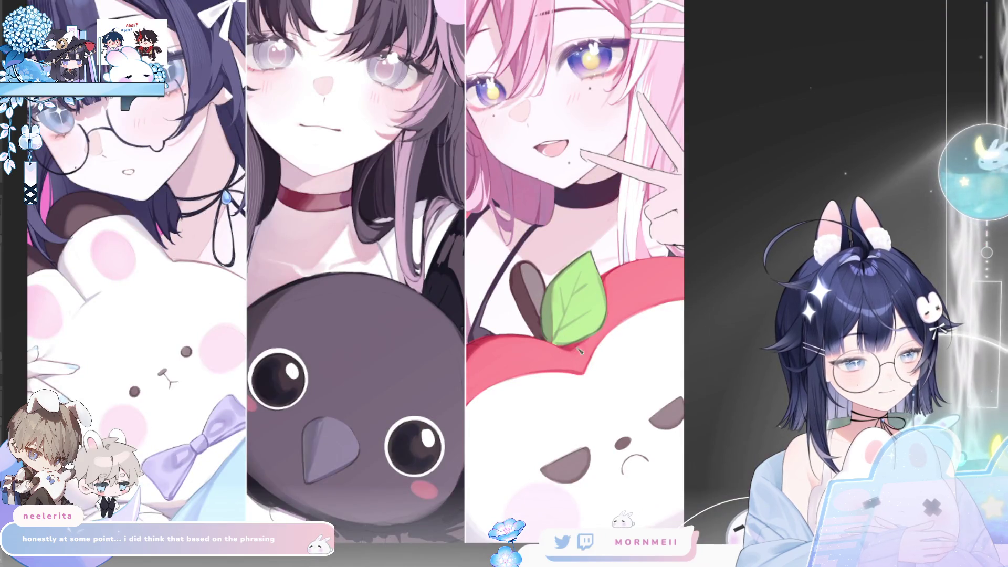
{"action": "key", "text": "h"}
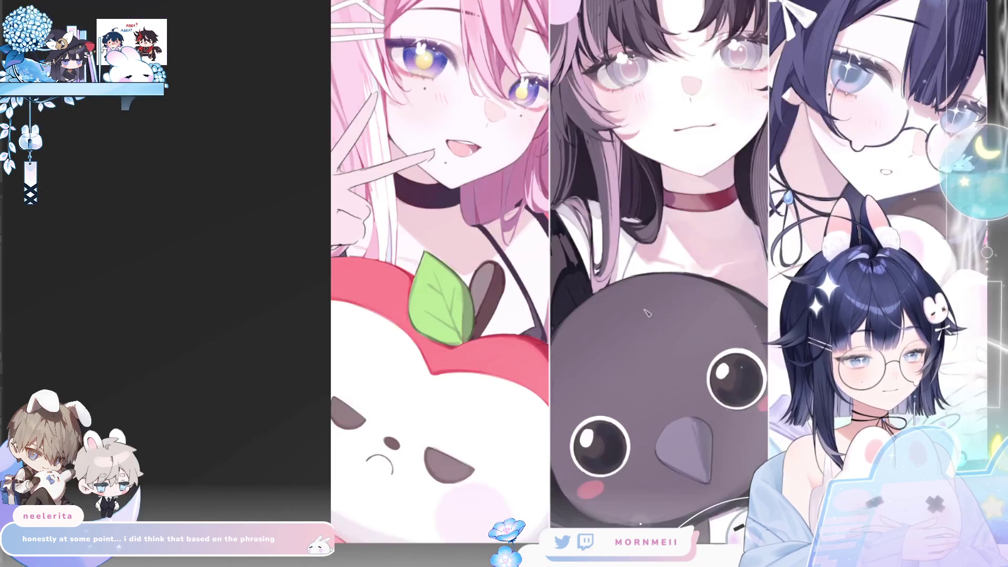
{"action": "scroll", "coordinate": [538, 351], "scroll_direction": "down", "scroll_amount": 3}
{"action": "key", "text": "h"}
{"action": "key", "text": "h"}
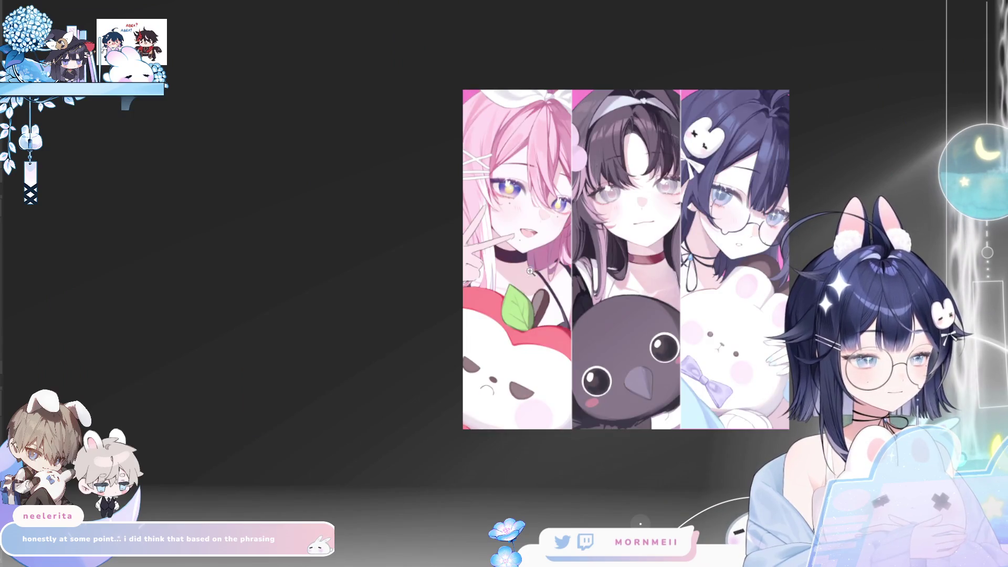
{"action": "scroll", "coordinate": [517, 308], "scroll_direction": "up", "scroll_amount": 3}
{"action": "key", "text": "h"}
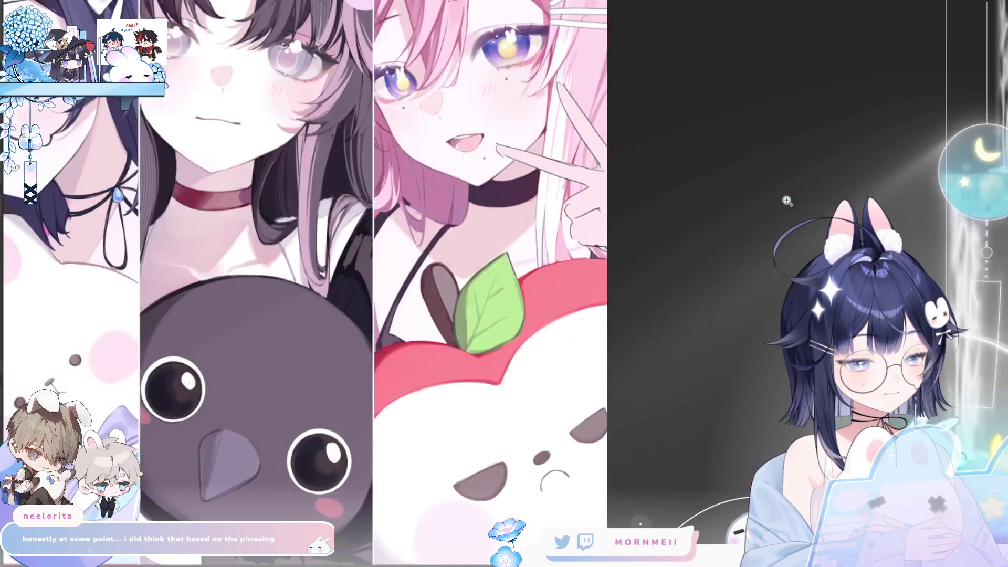
{"action": "scroll", "coordinate": [483, 444], "scroll_direction": "down", "scroll_amount": 2}
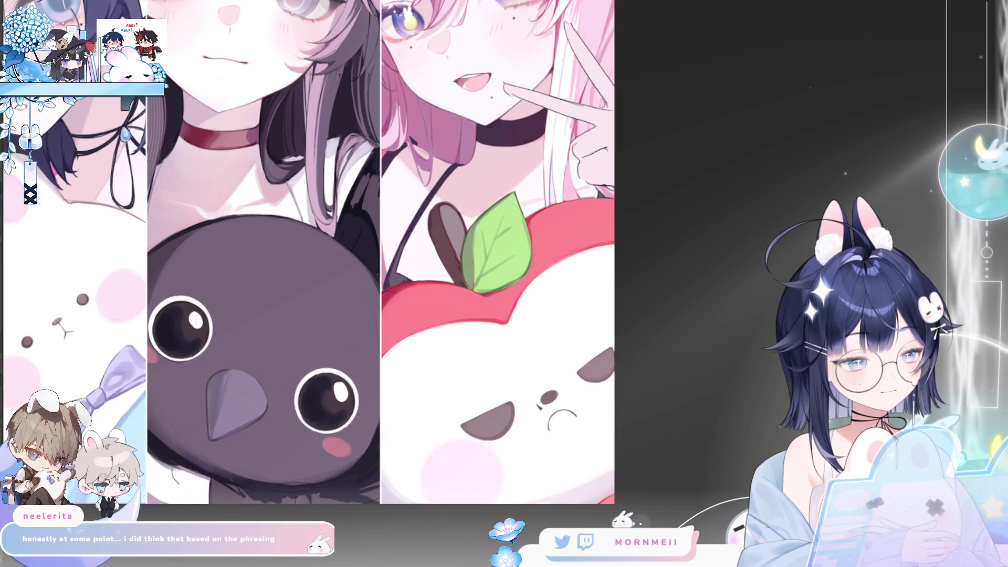
{"action": "scroll", "coordinate": [547, 402], "scroll_direction": "down", "scroll_amount": 5}
{"action": "key", "text": "h"}
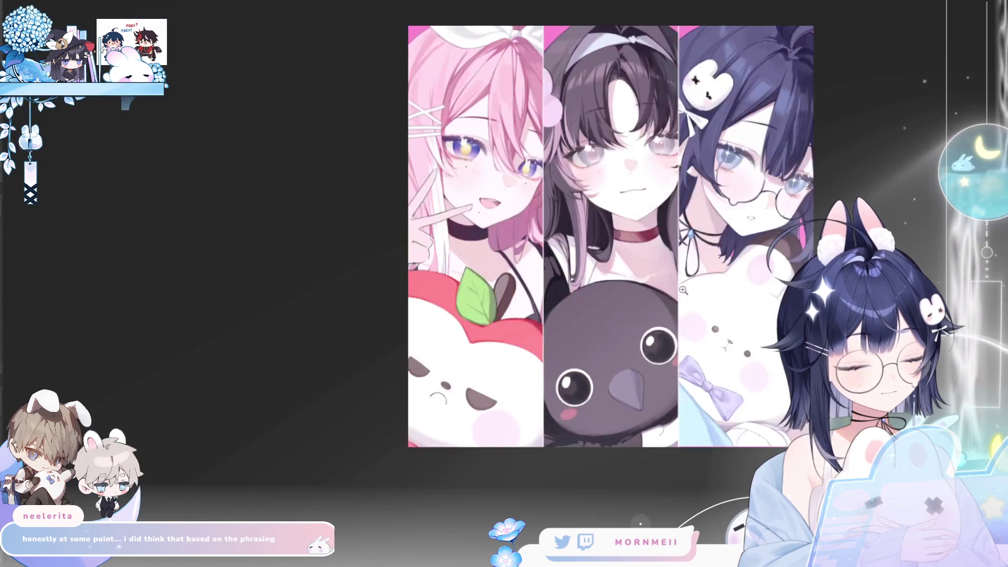
{"action": "key", "text": "h"}
{"action": "scroll", "coordinate": [622, 384], "scroll_direction": "up", "scroll_amount": 6}
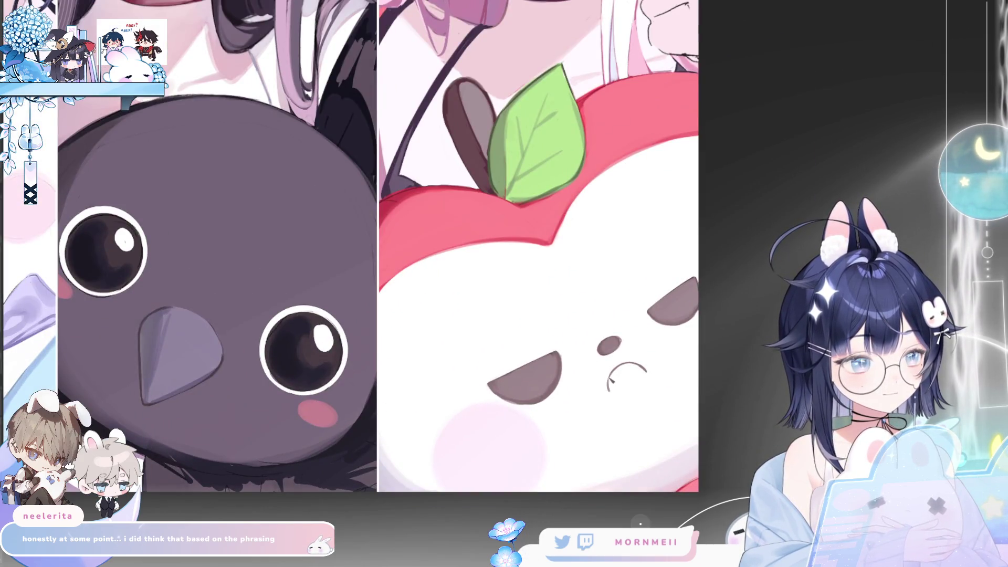
{"action": "scroll", "coordinate": [663, 319], "scroll_direction": "down", "scroll_amount": 3}
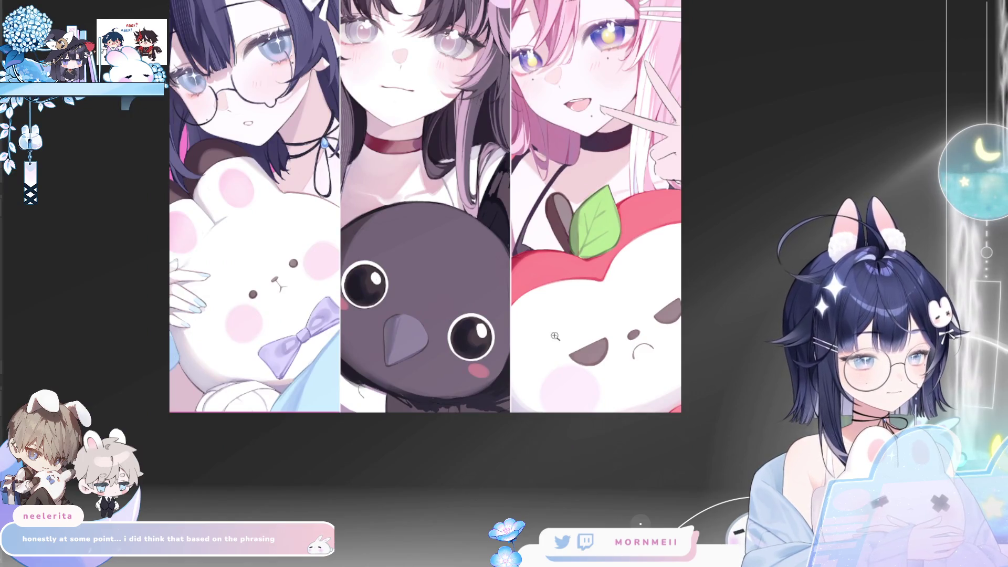
{"action": "scroll", "coordinate": [707, 285], "scroll_direction": "up", "scroll_amount": 4}
{"action": "key", "text": "h"}
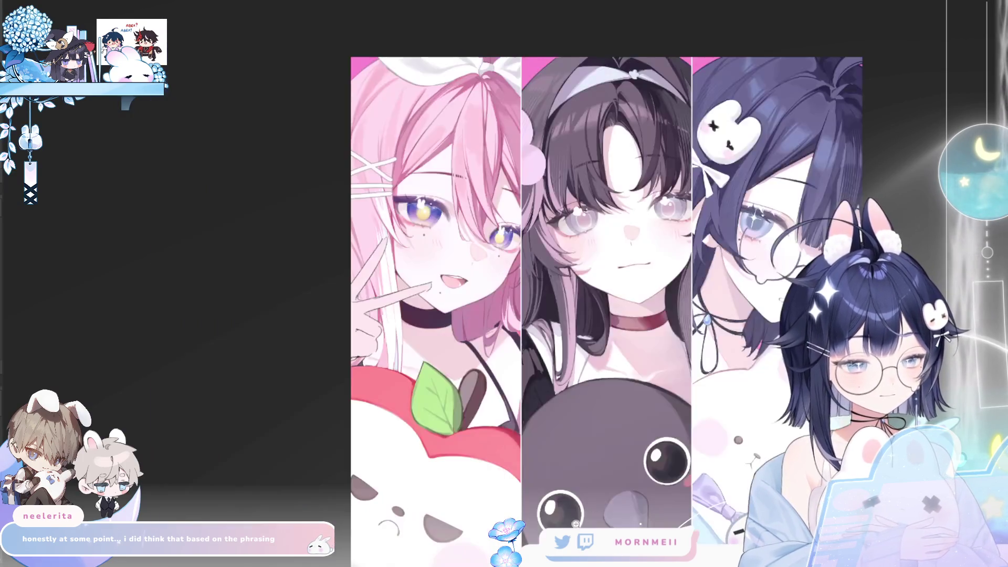
{"action": "scroll", "coordinate": [707, 285], "scroll_direction": "down", "scroll_amount": 3}
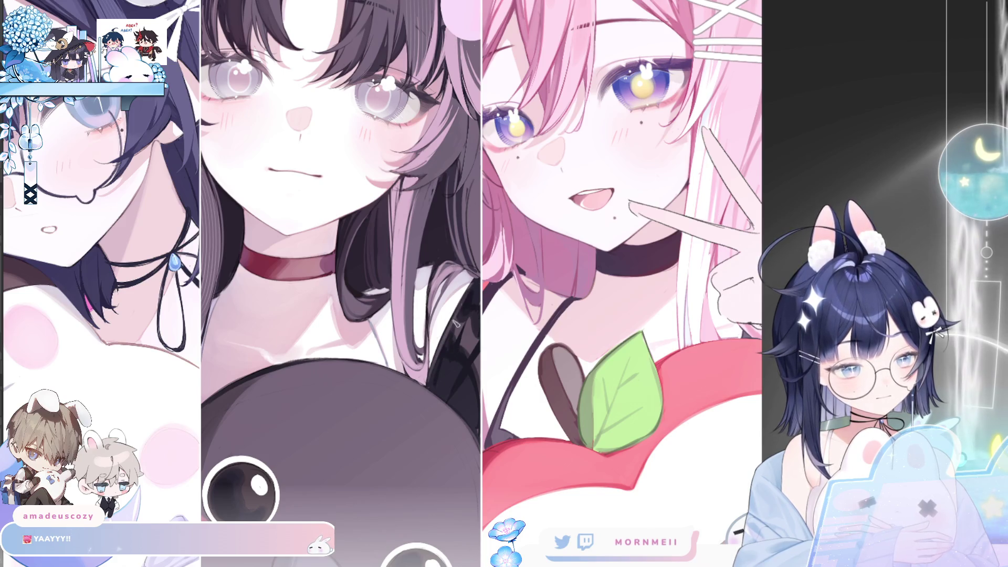
{"action": "key", "text": "ctrl+0"}
{"action": "key", "text": "h"}
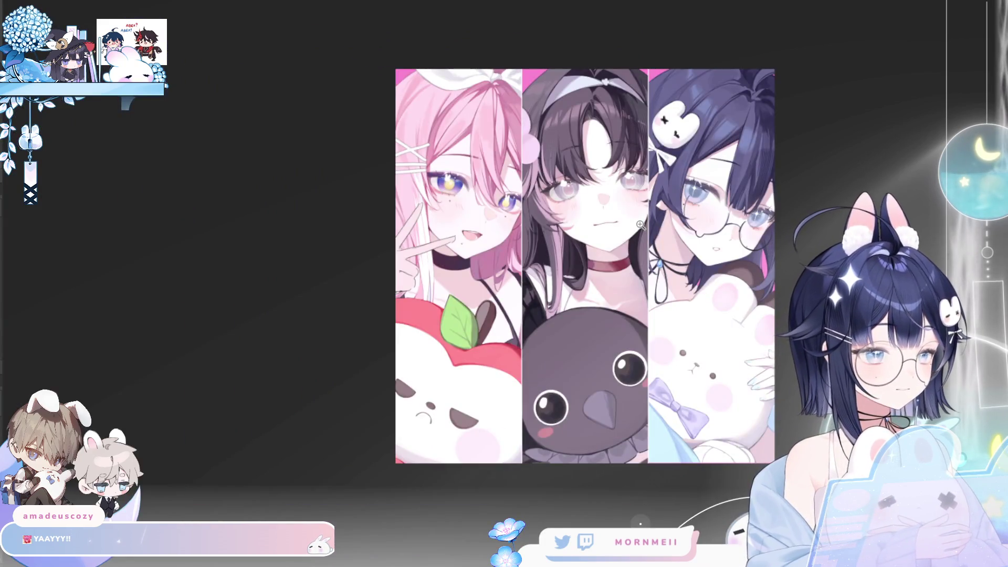
{"action": "key", "text": "h"}
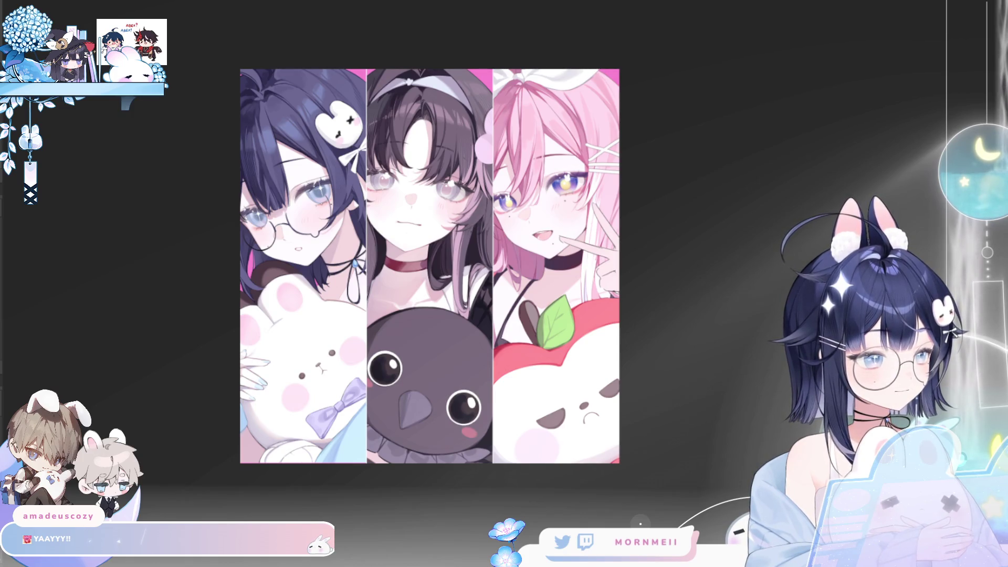
{"action": "key", "text": "h"}
{"action": "key", "text": "h"}
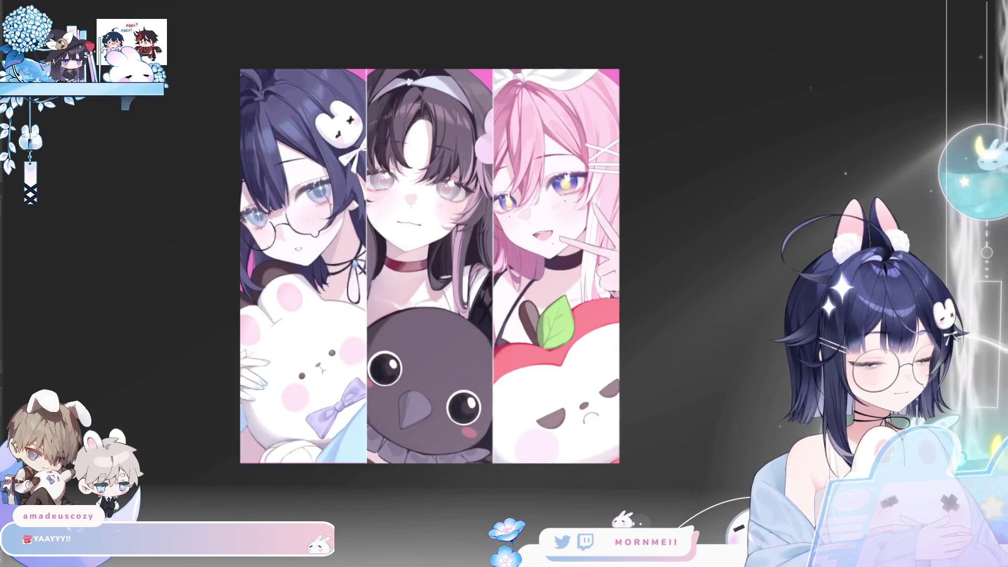
{"action": "scroll", "coordinate": [518, 304], "scroll_direction": "up", "scroll_amount": 5}
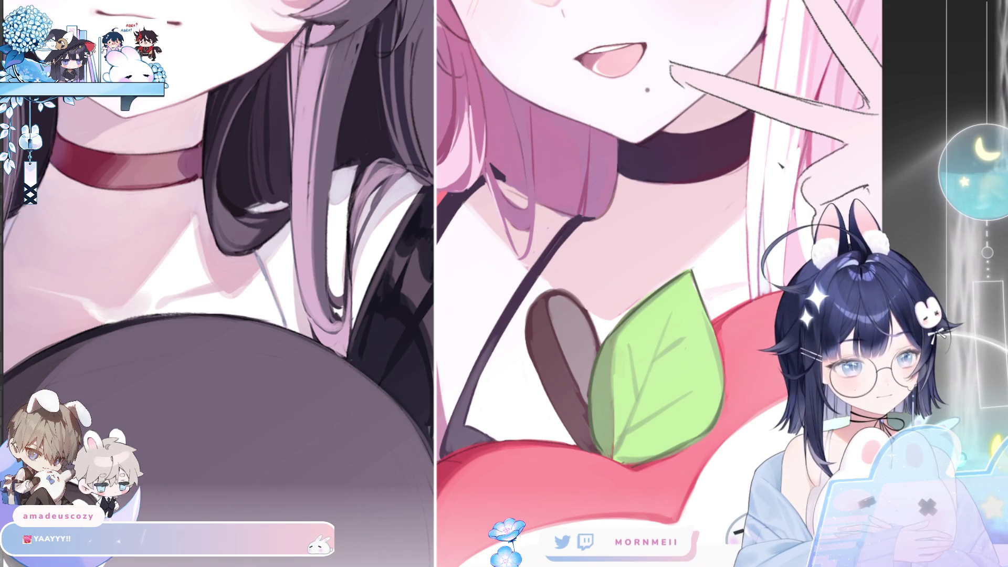
{"action": "left_click_drag", "start_coordinate": [647, 152], "coordinate": [520, 345]}
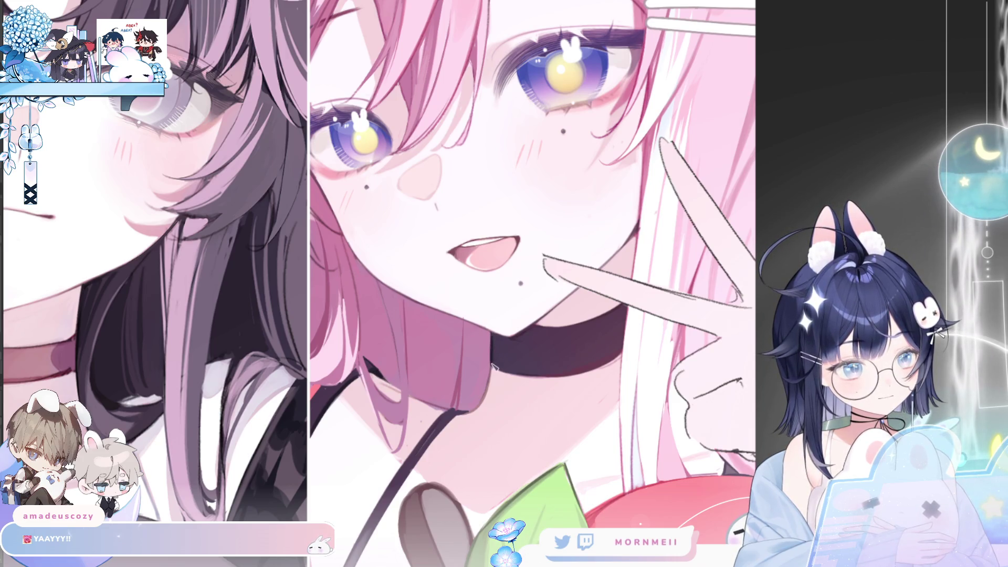
{"action": "key", "text": "h"}
{"action": "key", "text": "h"}
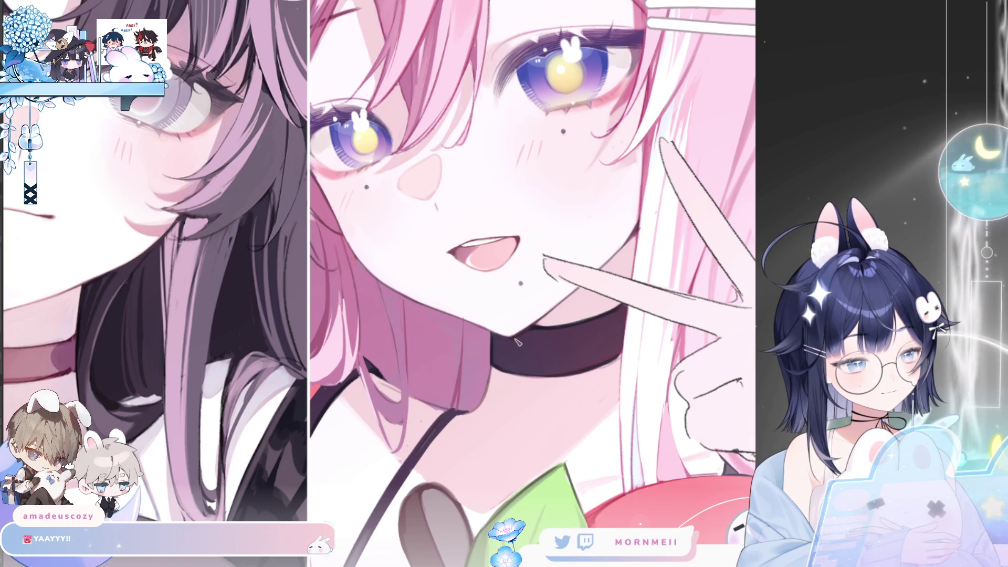
{"action": "key", "text": "h"}
{"action": "key", "text": "h"}
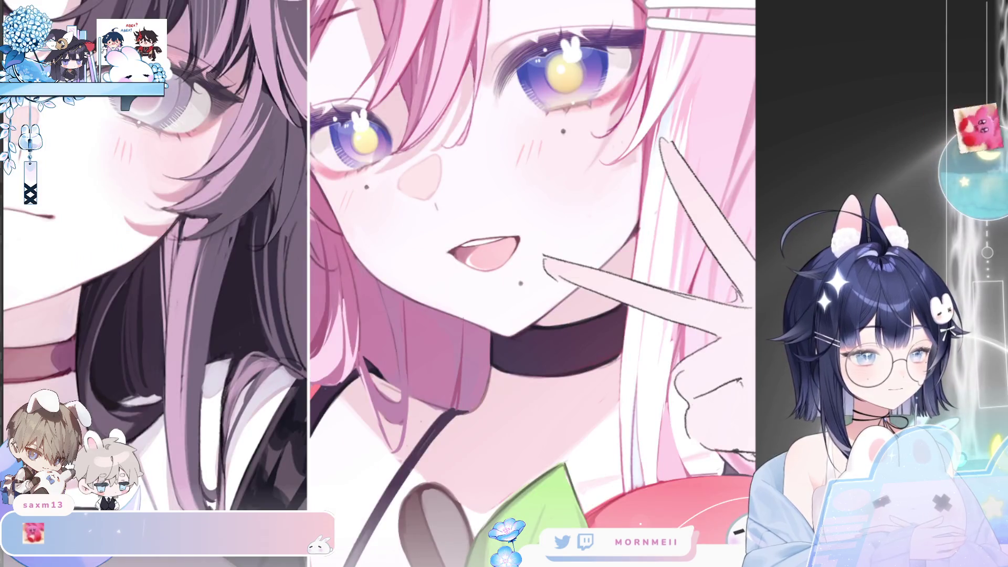
Select part of the choker and soften its shading, then review the whole illustration mirrored.
{"action": "mouse_move", "coordinate": [503, 353]}
{"action": "left_mouse_down"}
{"action": "mouse_move", "coordinate": [545, 316]}
{"action": "mouse_move", "coordinate": [505, 332]}
{"action": "left_mouse_up"}
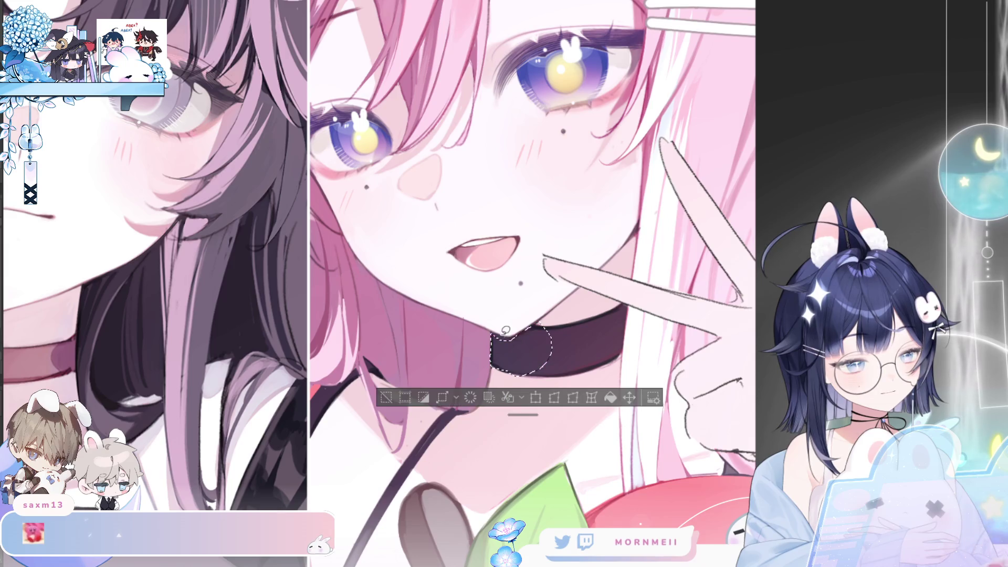
{"action": "key", "text": "h"}
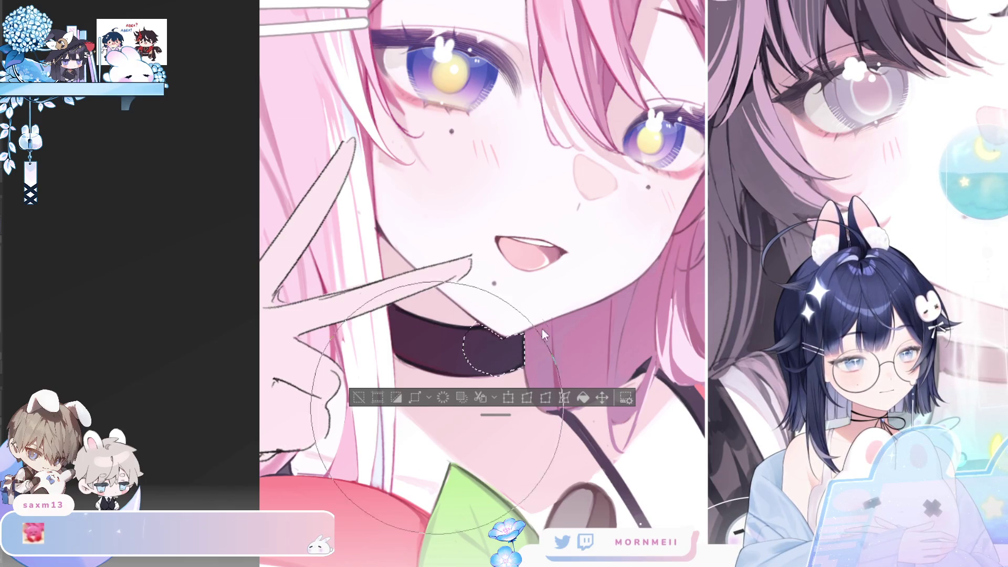
{"action": "left_click_drag", "start_coordinate": [517, 344], "coordinate": [555, 314]}
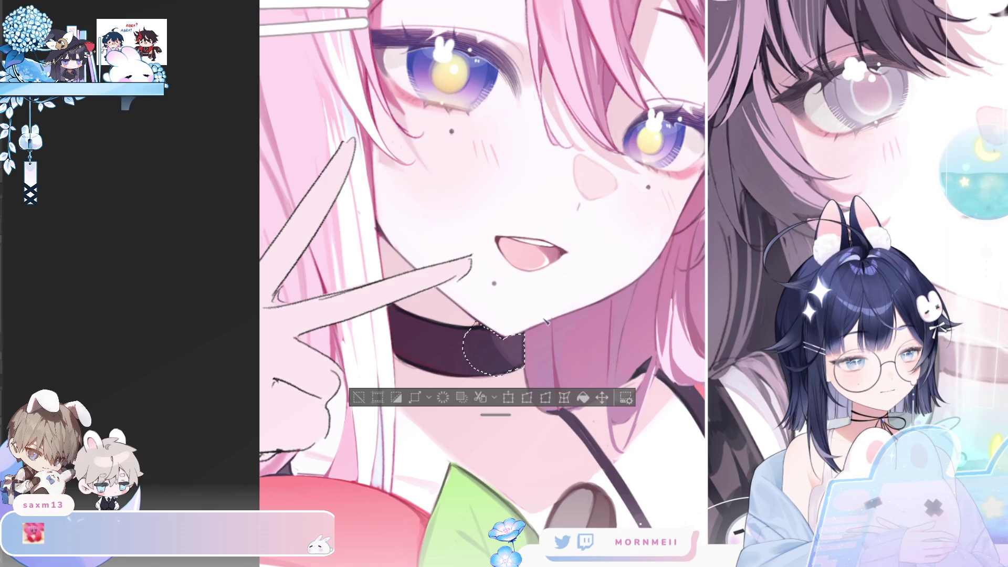
{"action": "key", "text": "ctrl+d"}
{"action": "key", "text": "h"}
{"action": "key", "text": "ctrl+0"}
{"action": "key", "text": "h"}
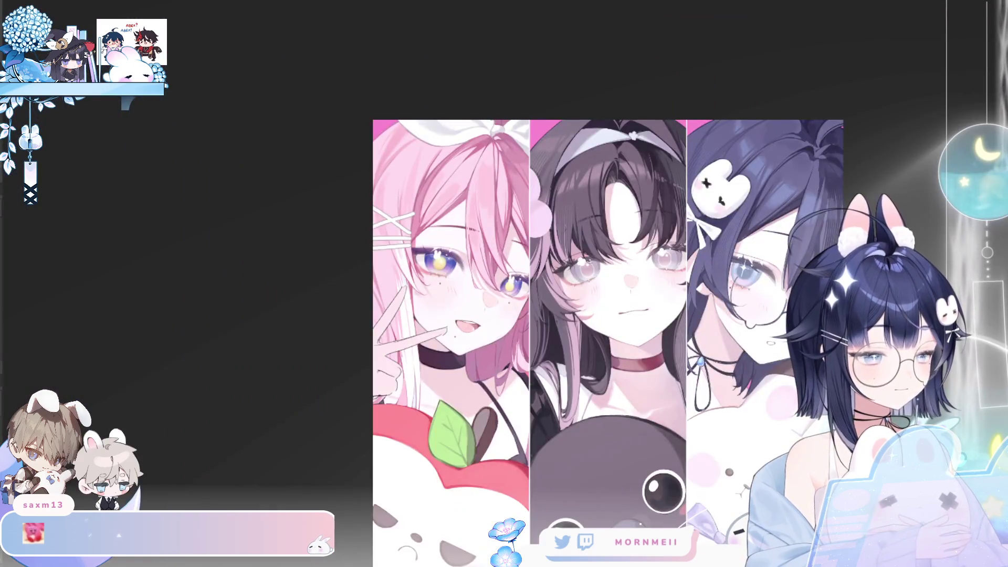
{"action": "key", "text": "h"}
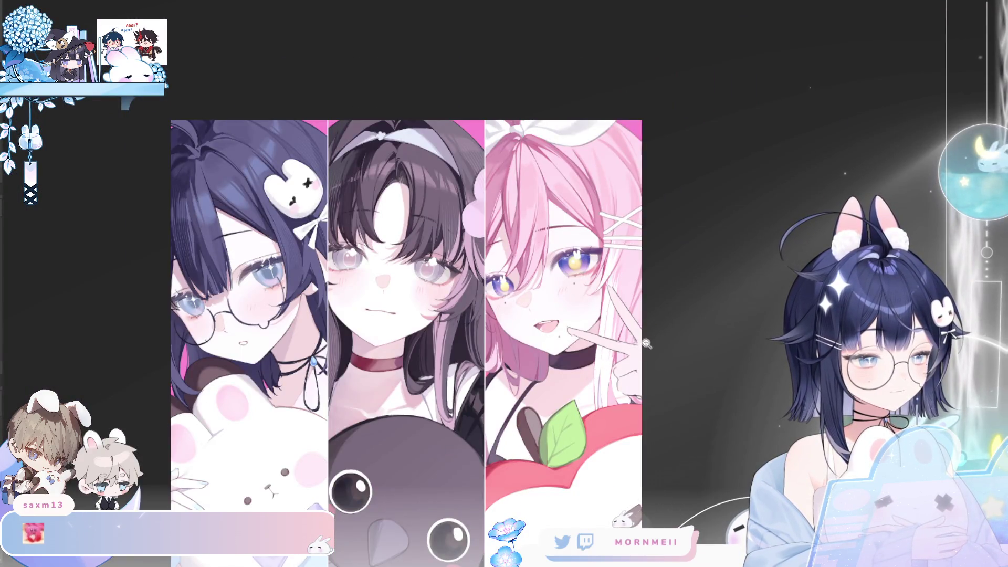
{"action": "key", "text": "h"}
{"action": "key", "text": "h"}
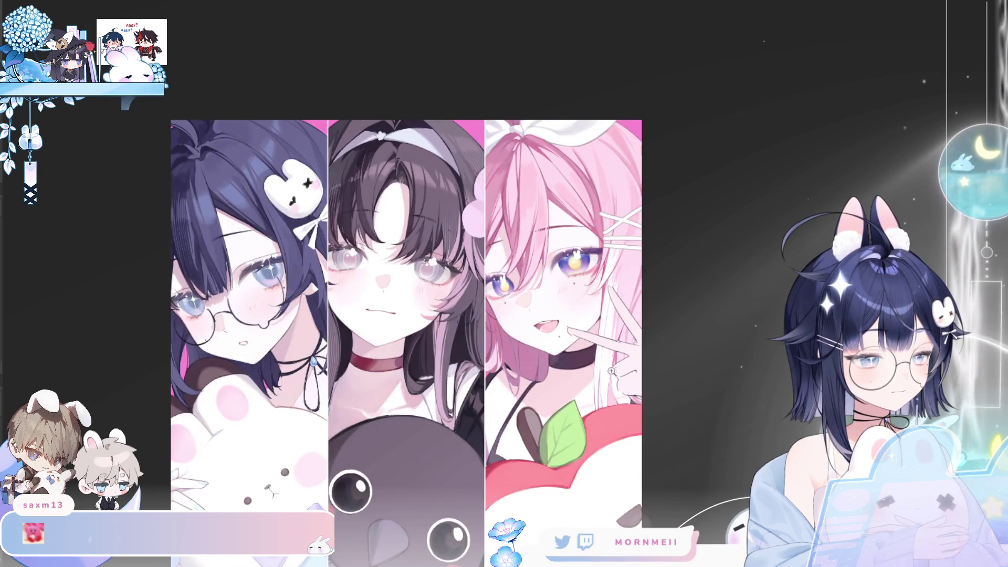
Lasso-select the choker below the jawline and move it slightly lower on the neck.
{"action": "left_click", "coordinate": [602, 355]}
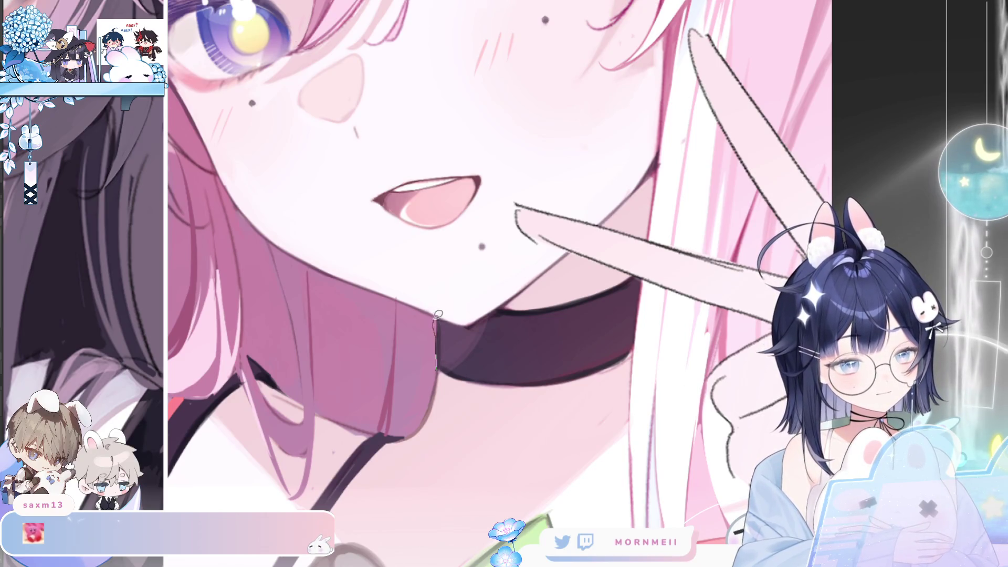
{"action": "left_click_drag", "start_coordinate": [549, 299], "coordinate": [636, 272]}
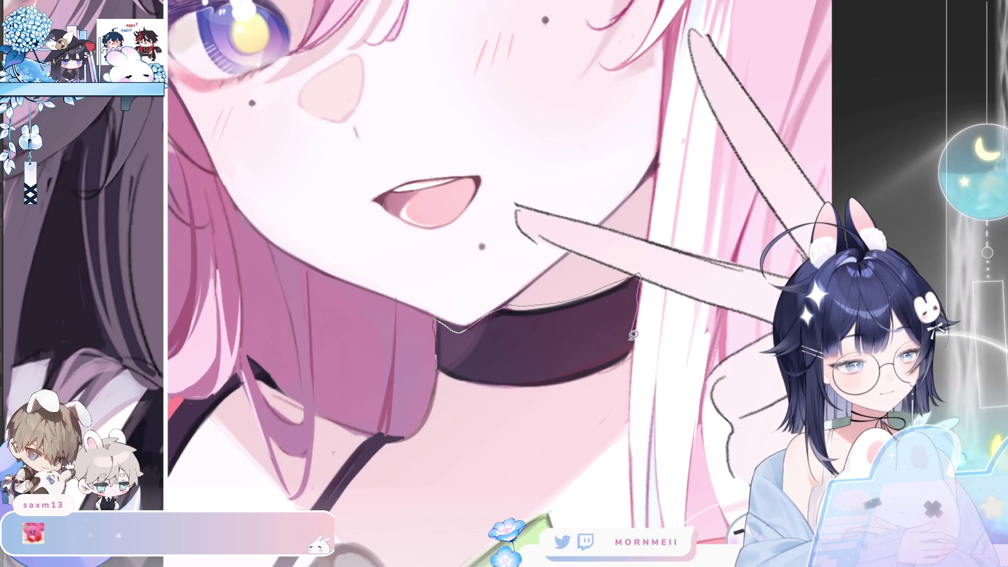
{"action": "left_click_drag", "start_coordinate": [537, 388], "coordinate": [462, 386]}
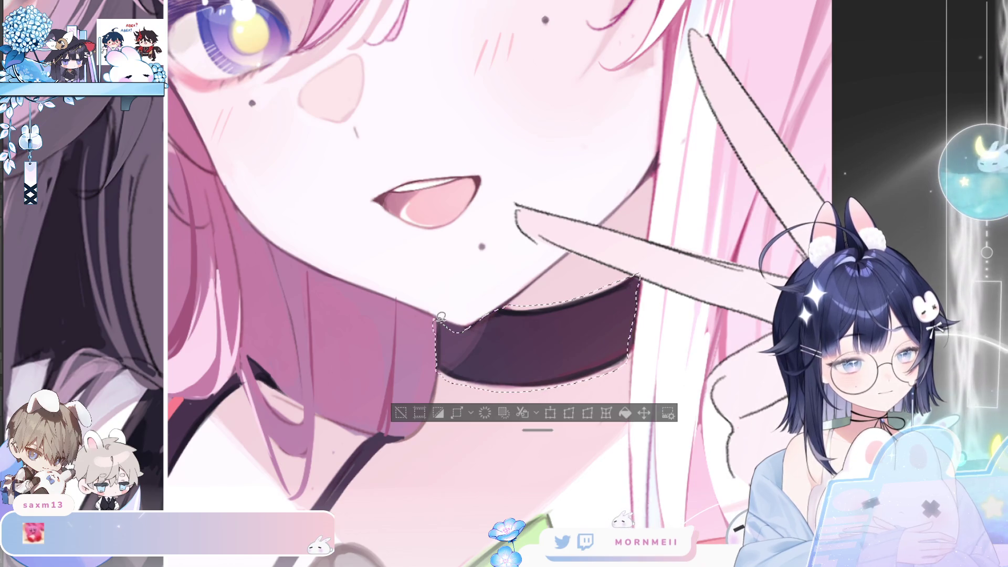
{"action": "left_click_drag", "start_coordinate": [623, 346], "coordinate": [619, 373]}
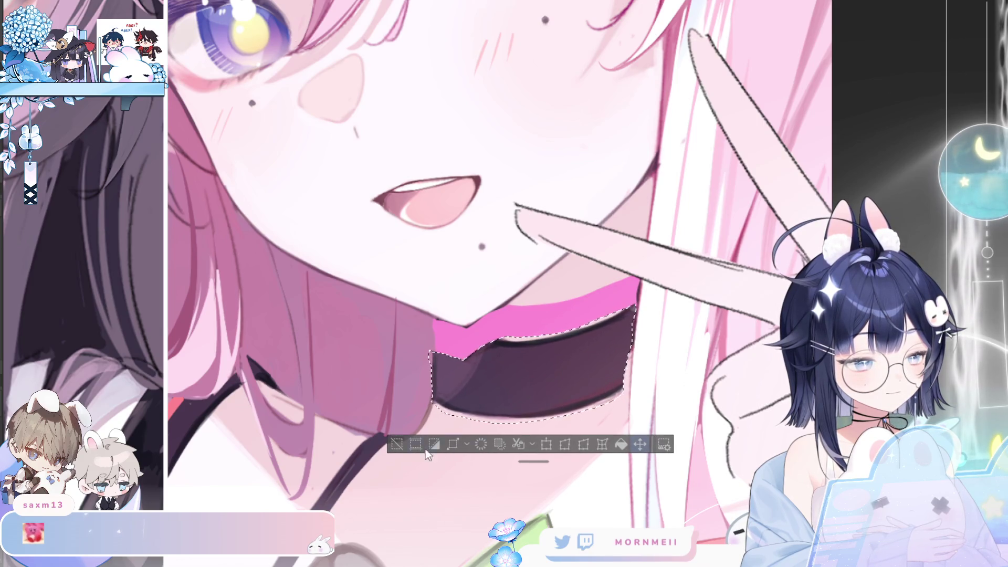
{"action": "key", "text": "ctrl+d"}
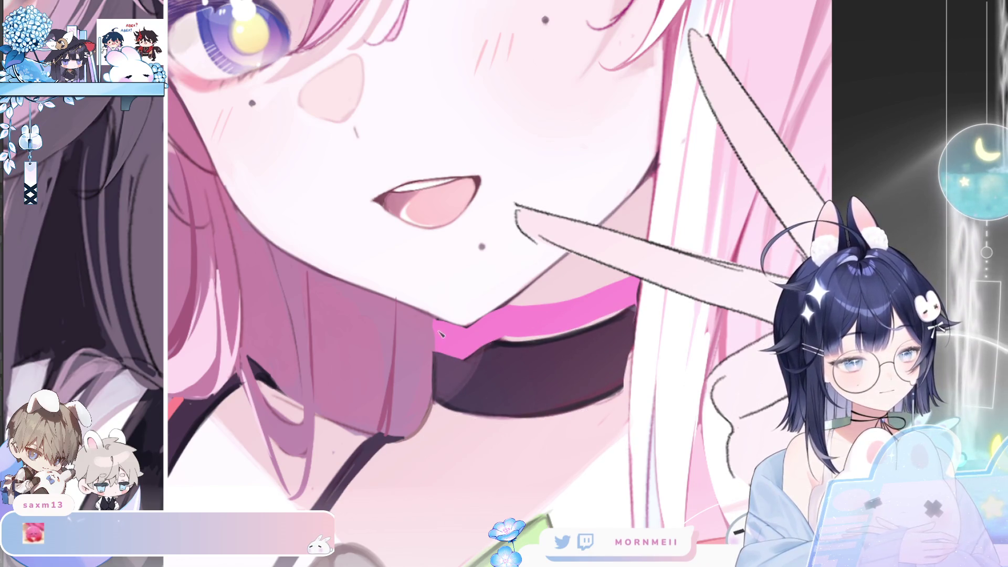
Clean up the choker's top edge, checking the neck in mirrored and normal views.
{"action": "key", "text": "h"}
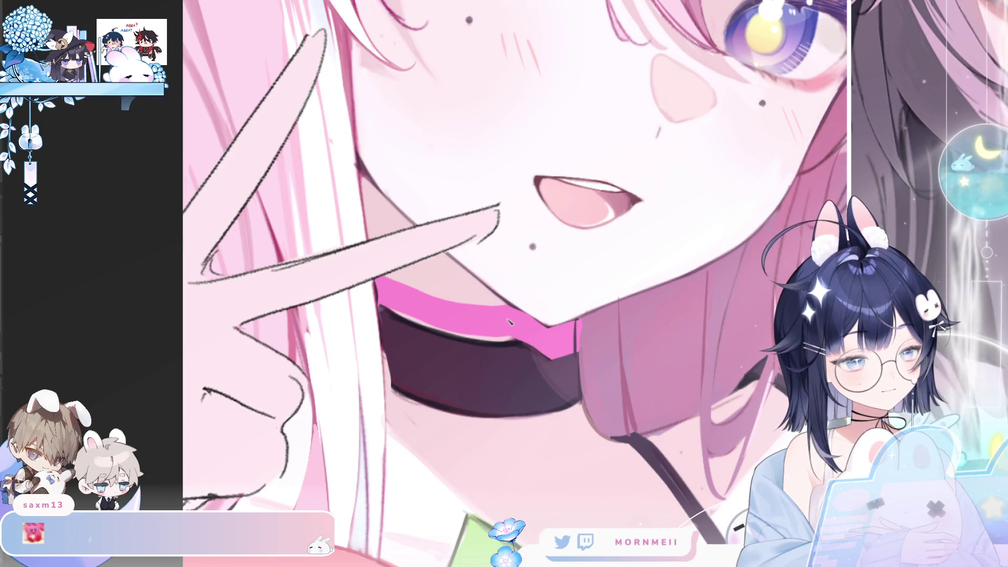
{"action": "key", "text": "h"}
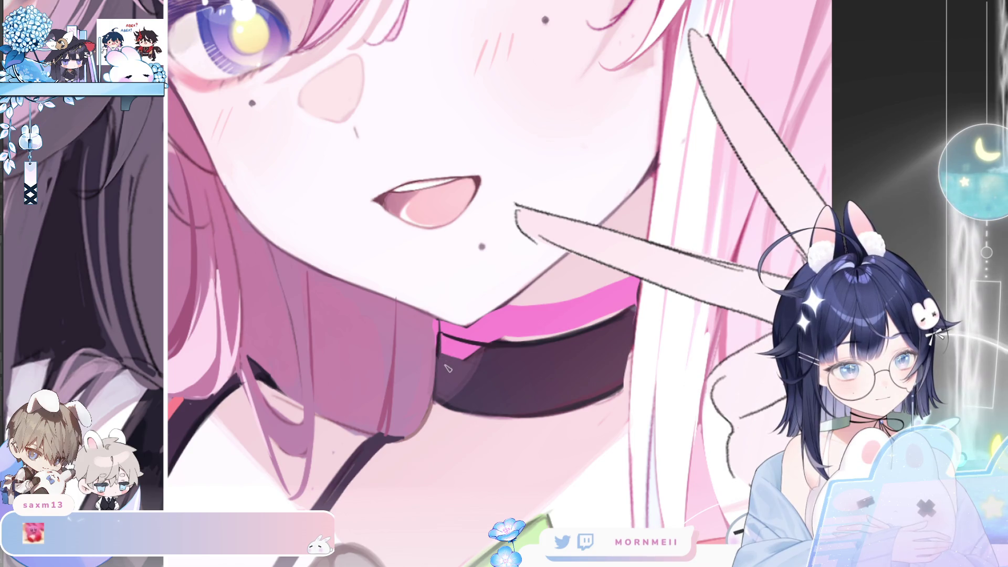
{"action": "key", "text": "h"}
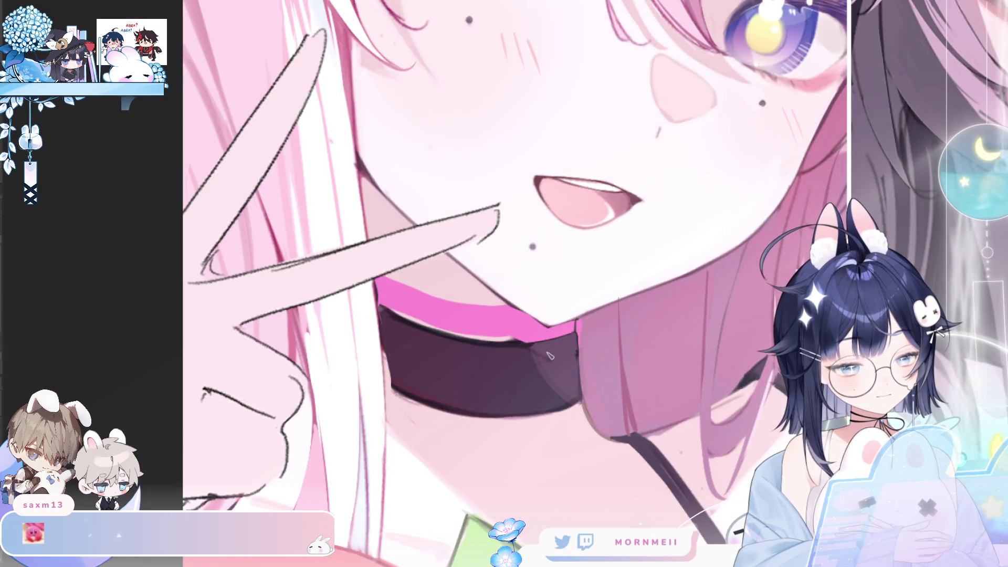
{"action": "key", "text": "ctrl+z"}
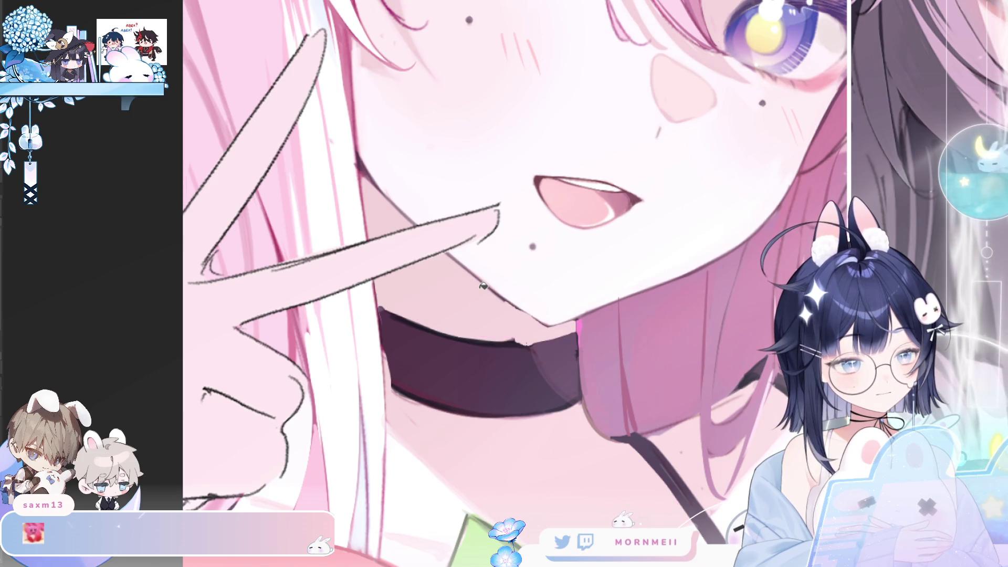
{"action": "key", "text": "h"}
{"action": "key", "text": "h"}
{"action": "left_click_drag", "start_coordinate": [404, 321], "coordinate": [520, 342]}
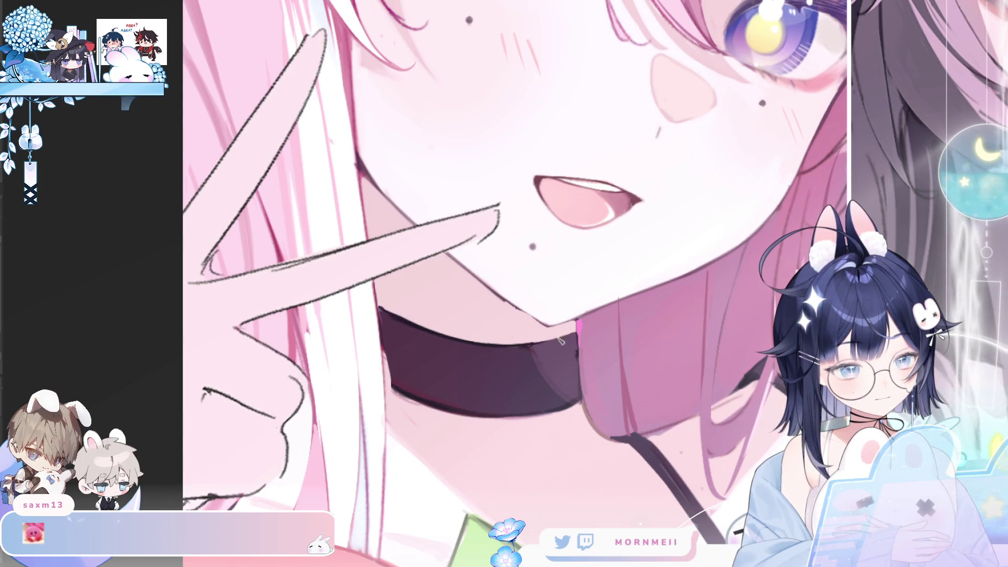
{"action": "key", "text": "h"}
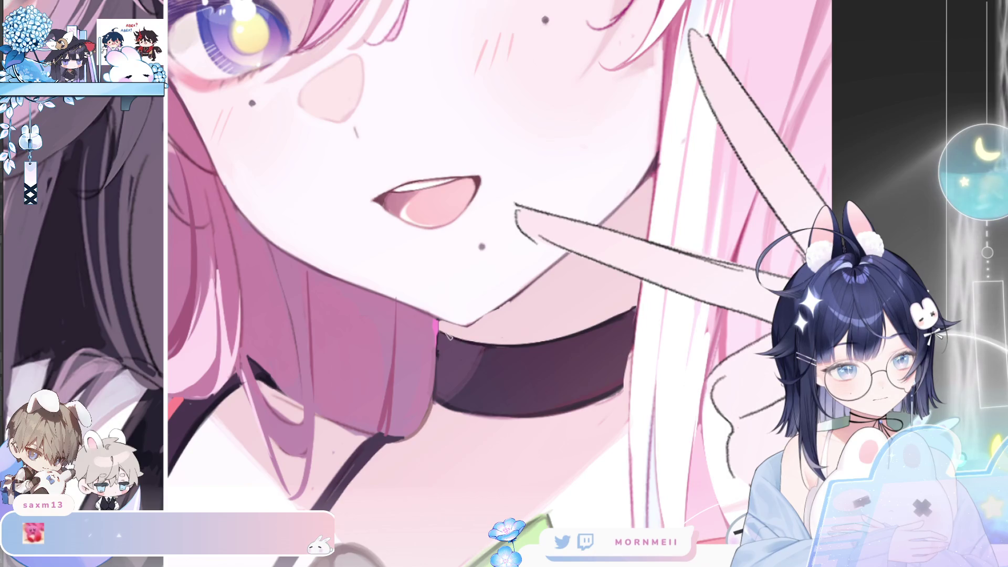
{"action": "key", "text": "h"}
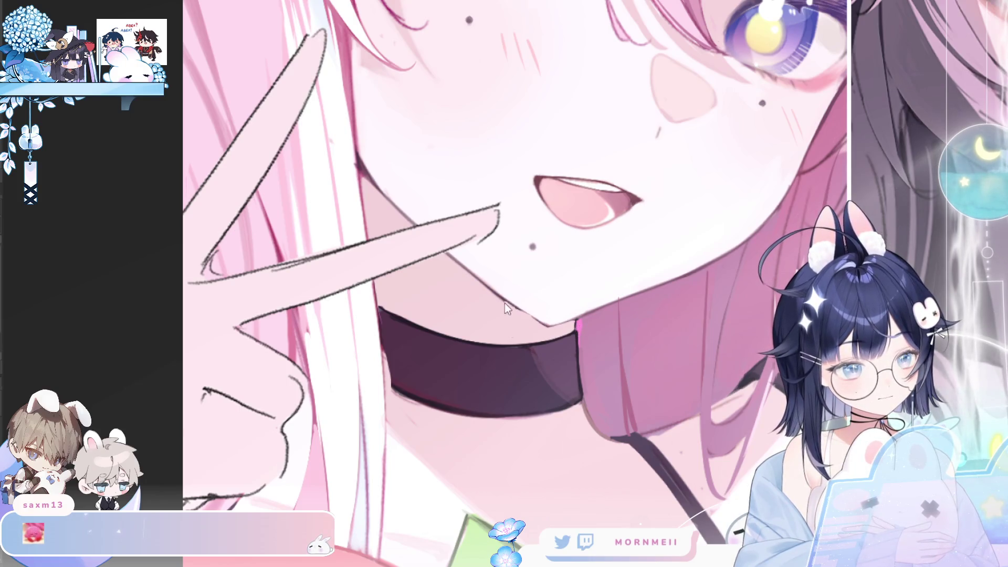
{"action": "key", "text": "h"}
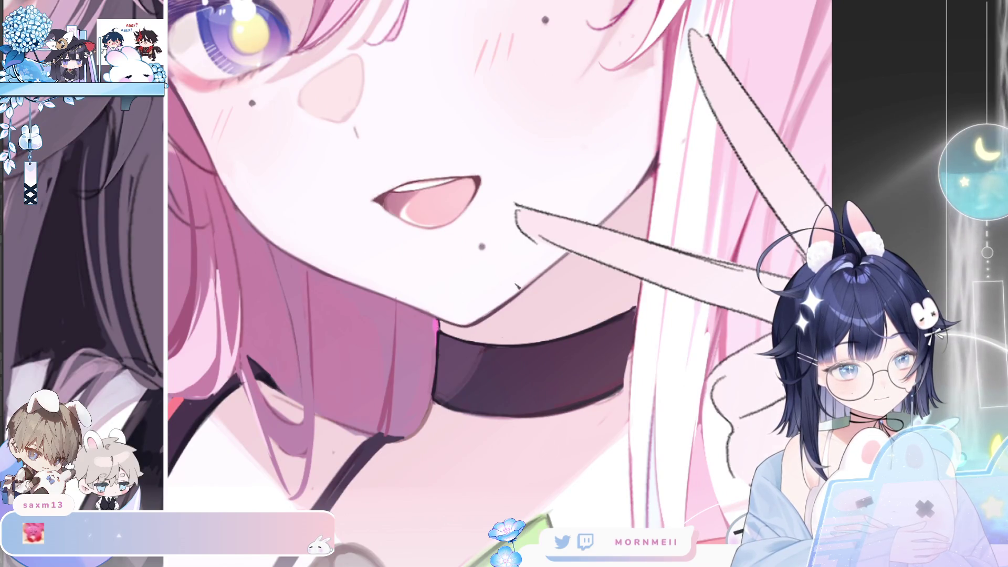
{"action": "key", "text": "h"}
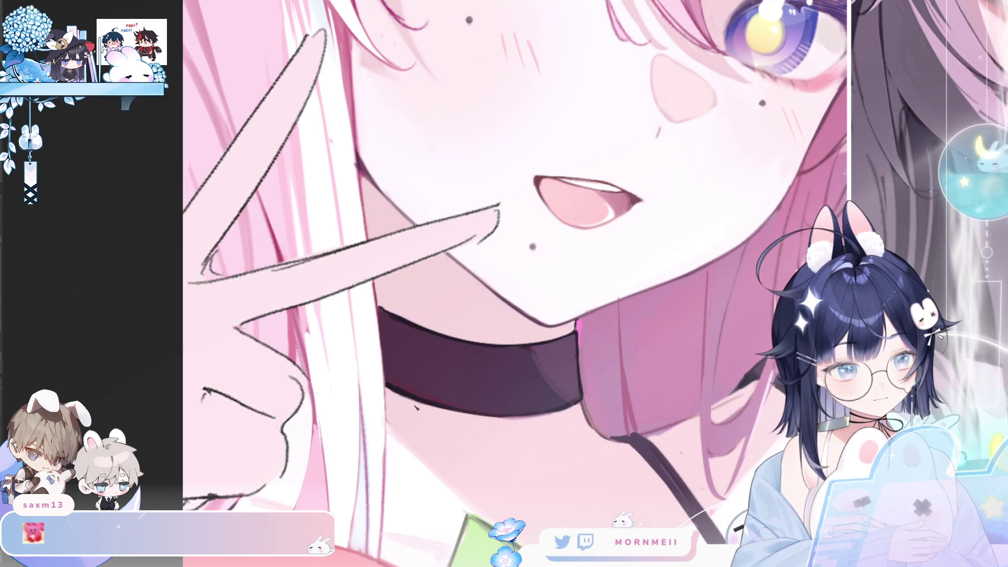
{"action": "scroll", "coordinate": [562, 382], "scroll_direction": "down", "scroll_amount": 5}
{"action": "key", "text": "m"}
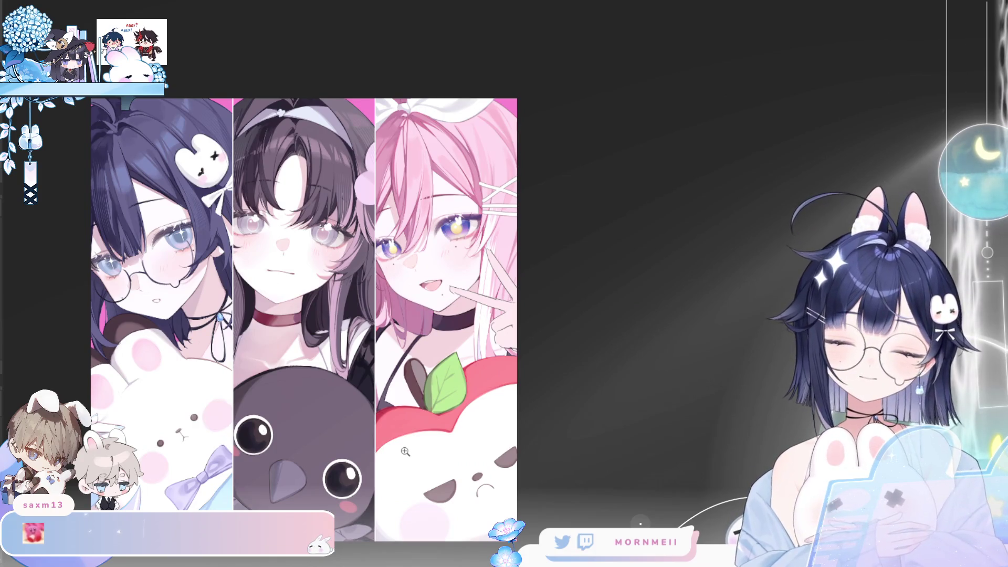
Paint three soft white sheen bands across the top of the pink hair.
{"action": "key", "text": "m"}
{"action": "key", "text": "m"}
{"action": "left_click_drag", "start_coordinate": [524, 479], "coordinate": [625, 458]}
{"action": "left_click", "coordinate": [533, 177]}
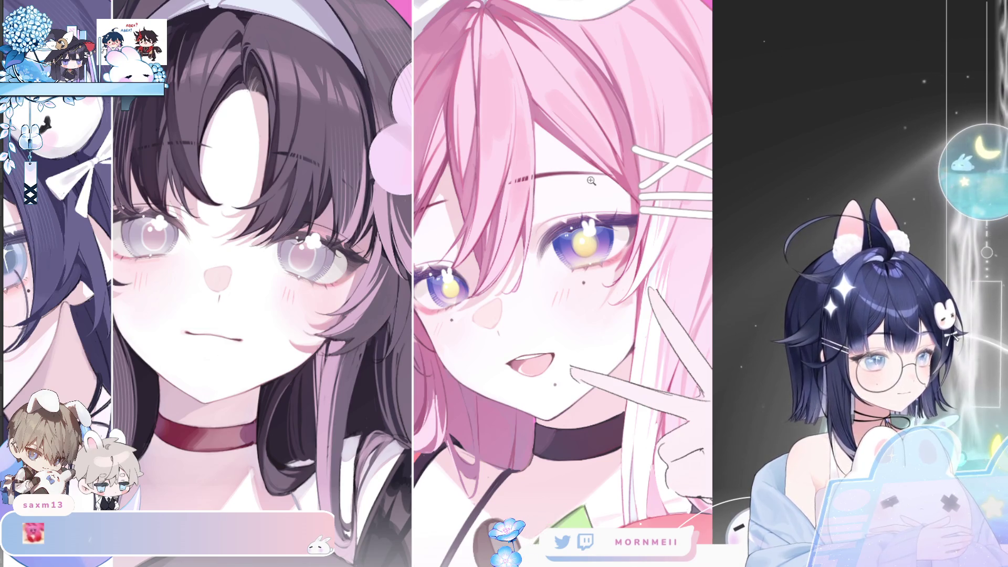
{"action": "scroll", "coordinate": [643, 329], "scroll_direction": "up", "scroll_amount": 3}
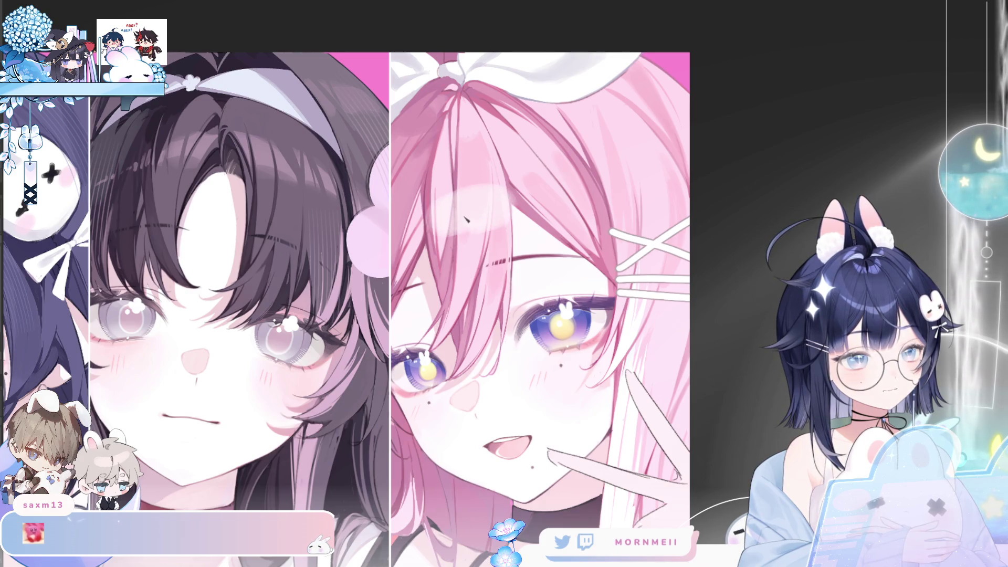
{"action": "left_click_drag", "start_coordinate": [428, 210], "coordinate": [515, 207]}
{"action": "left_click_drag", "start_coordinate": [678, 168], "coordinate": [430, 184]}
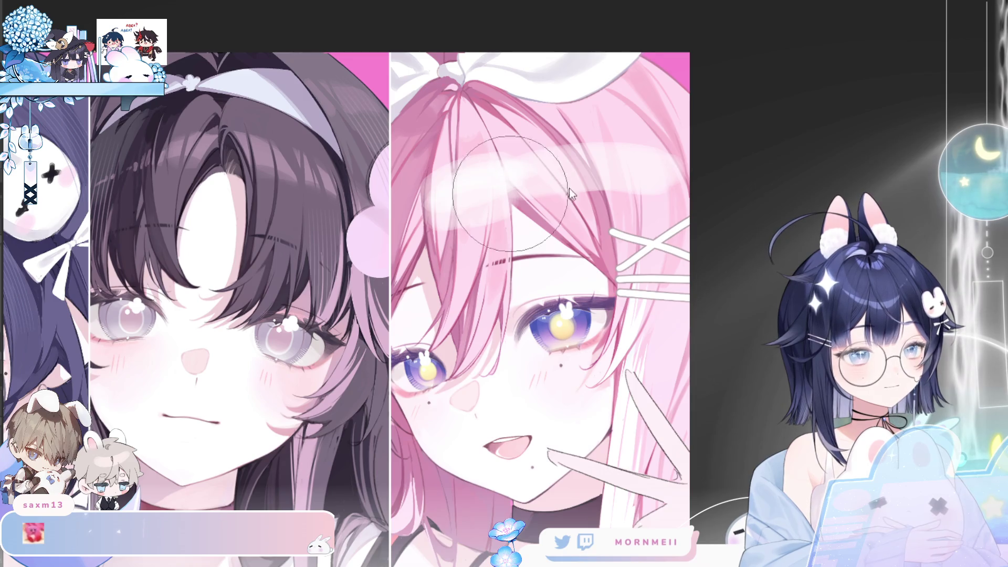
{"action": "left_click_drag", "start_coordinate": [452, 200], "coordinate": [682, 175]}
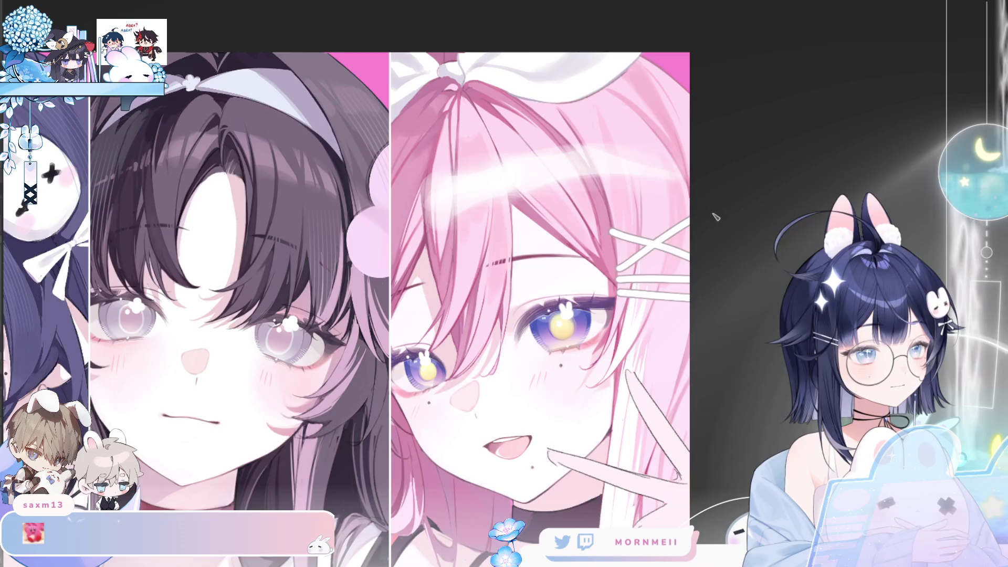
Check the new hair highlight by toggling between mirrored and normal views.
{"action": "key", "text": "h"}
{"action": "key", "text": "h"}
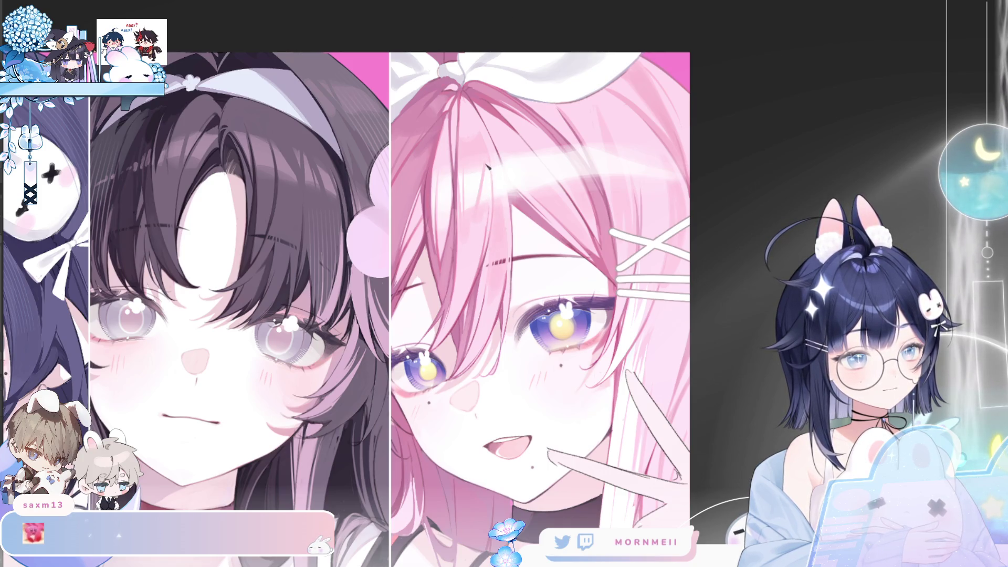
{"action": "key", "text": "h"}
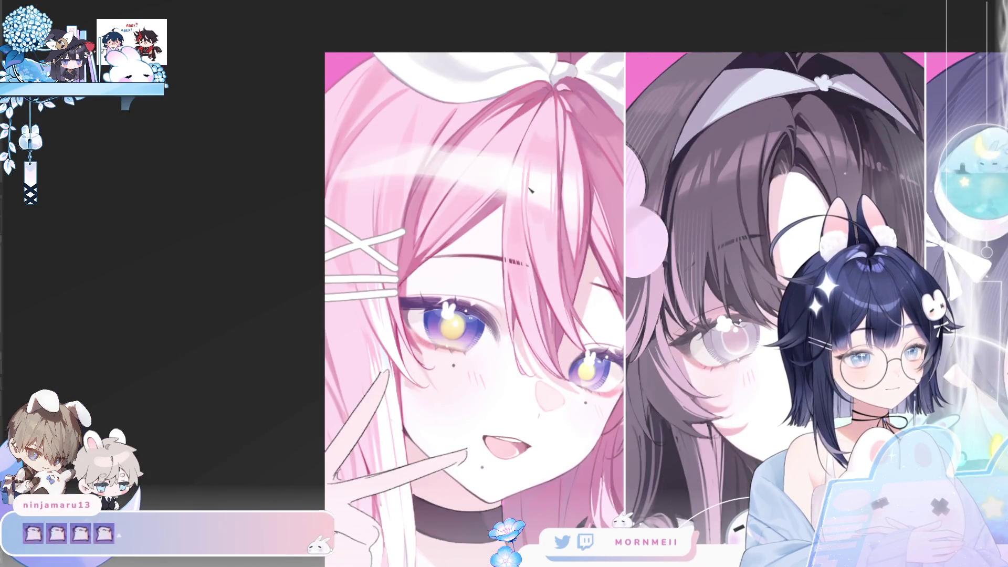
{"action": "key", "text": "h"}
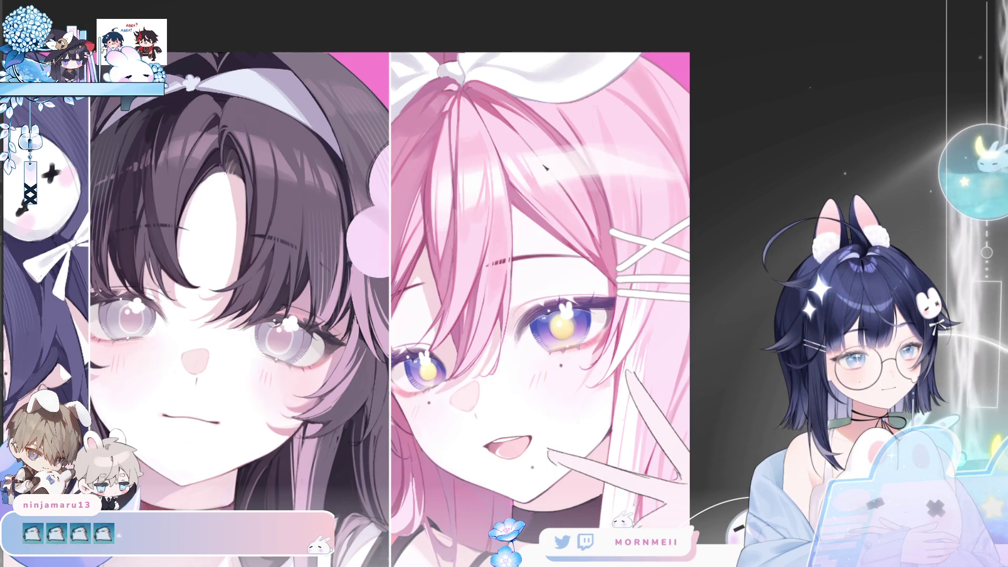
{"action": "key", "text": "h"}
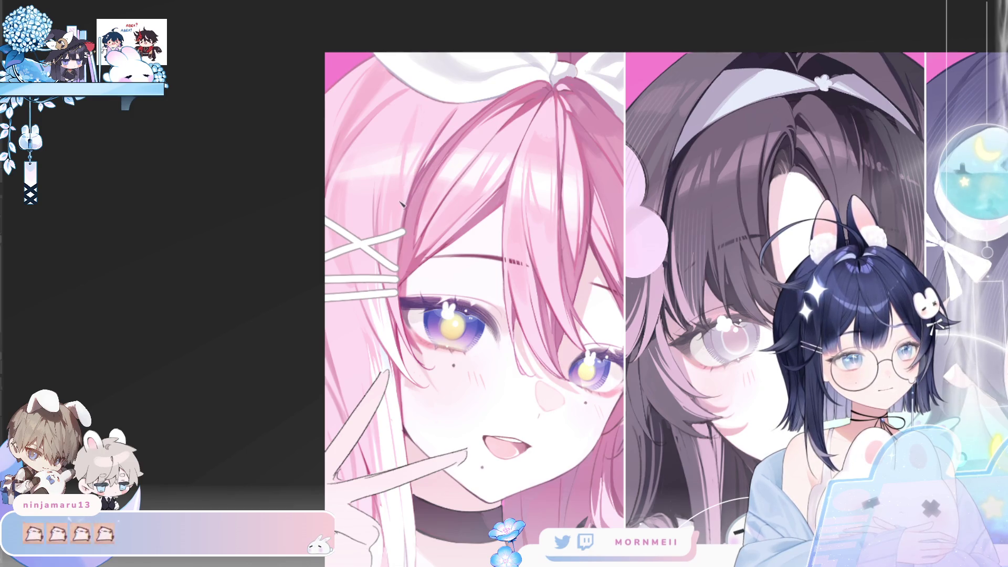
{"action": "key", "text": "h"}
{"action": "key", "text": "h"}
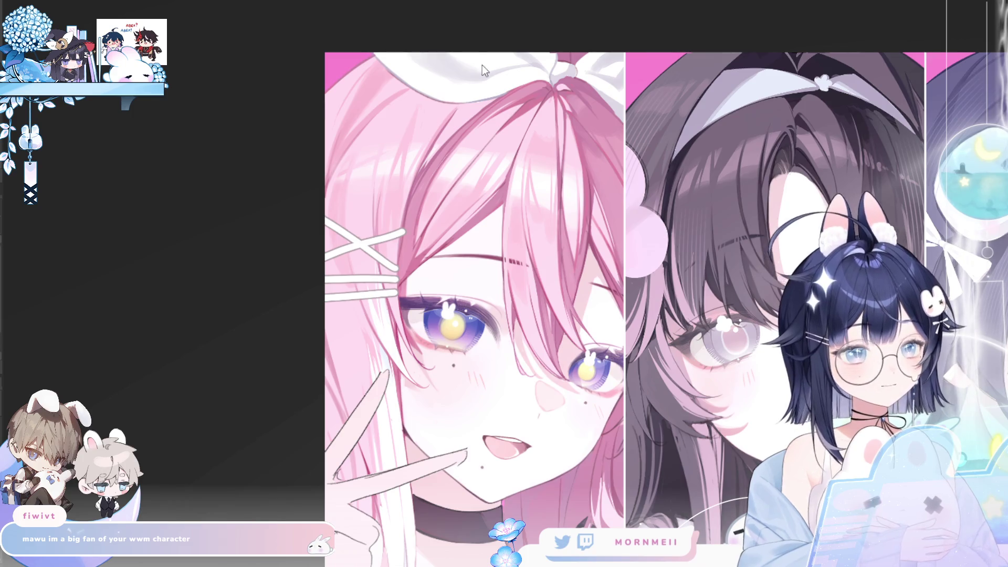
{"action": "key", "text": "h"}
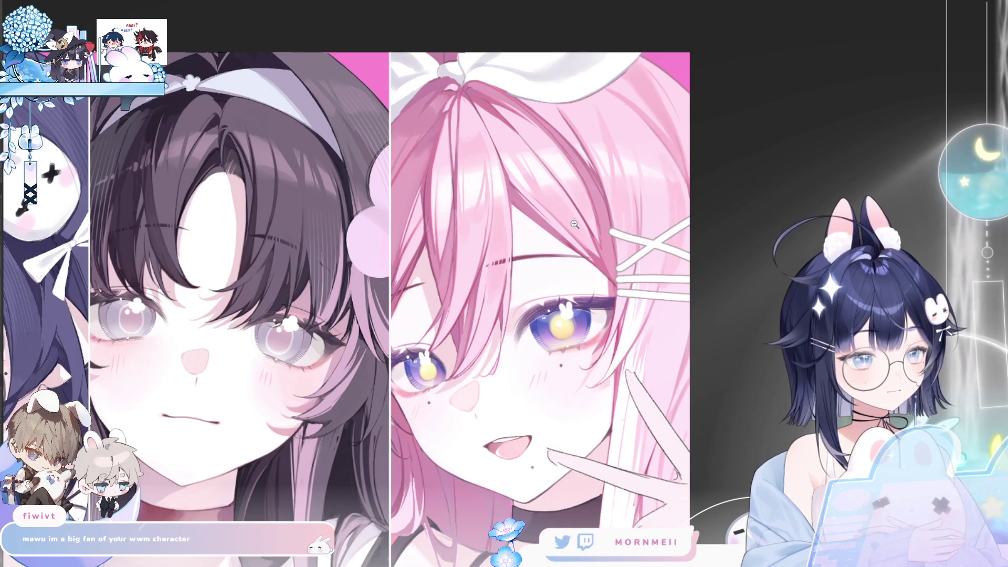
{"action": "key", "text": "h"}
{"action": "key", "text": "h"}
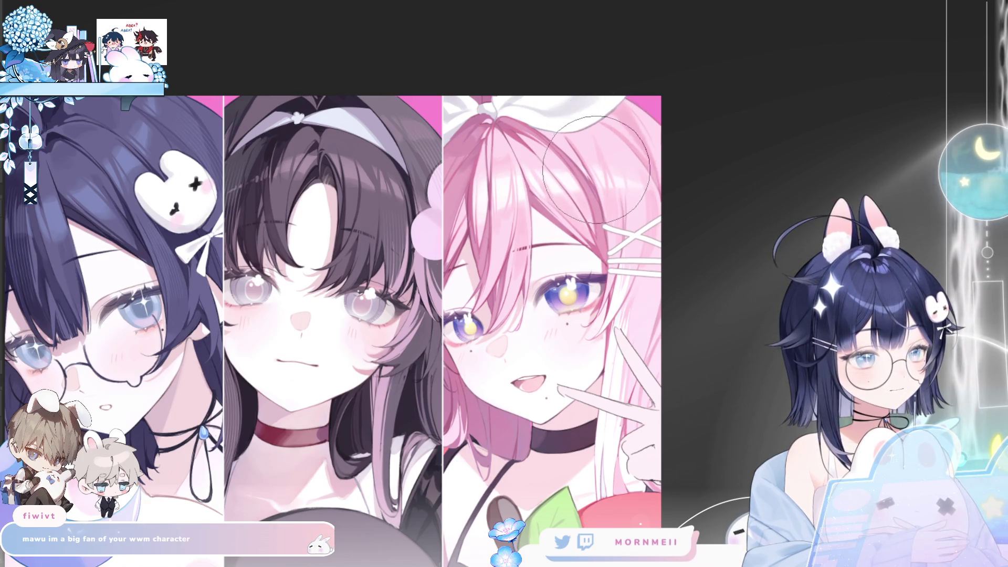
{"action": "scroll", "coordinate": [743, 203], "scroll_direction": "down", "scroll_amount": 2}
{"action": "key", "text": "h"}
{"action": "key", "text": "h"}
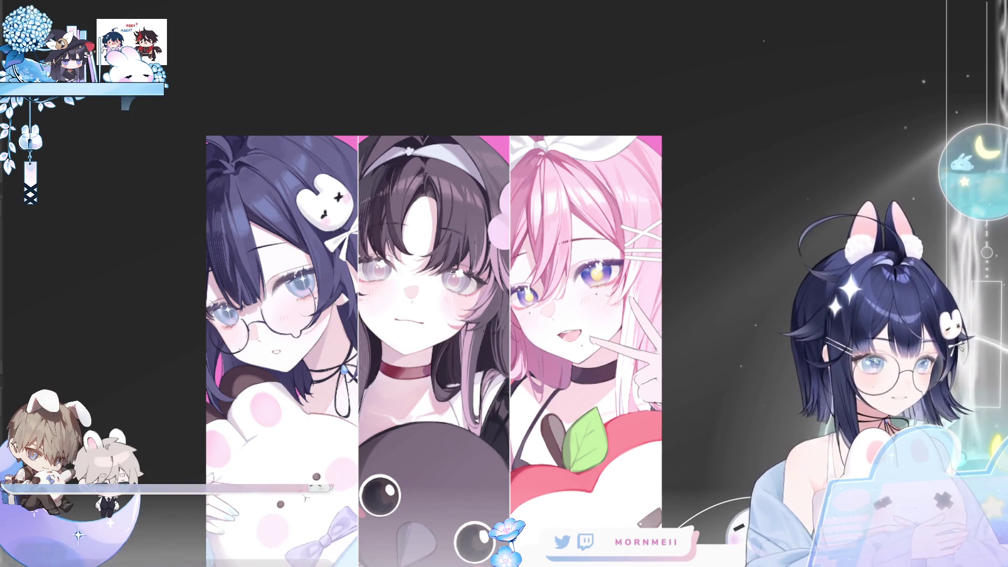
{"action": "key", "text": "h"}
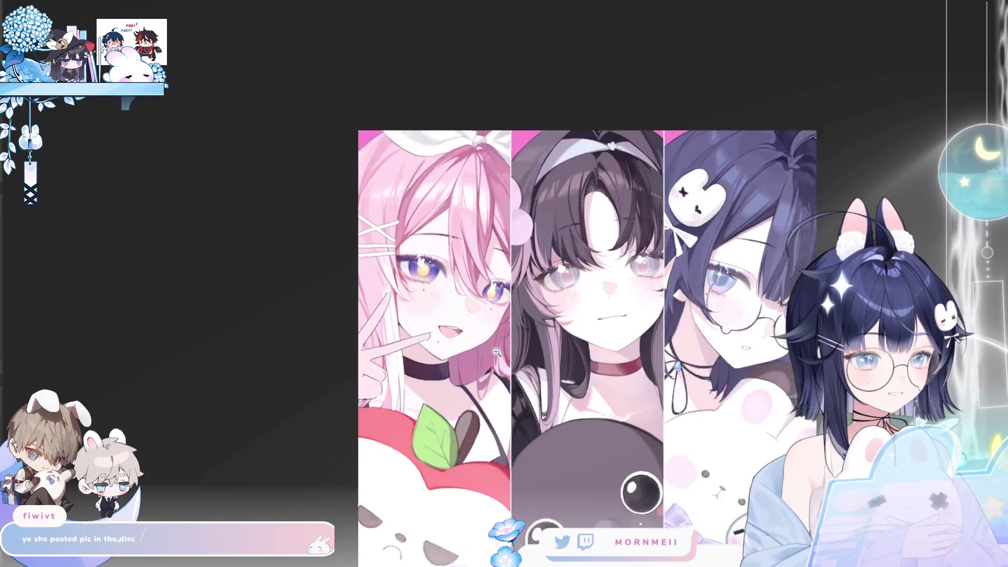
{"action": "key", "text": "h"}
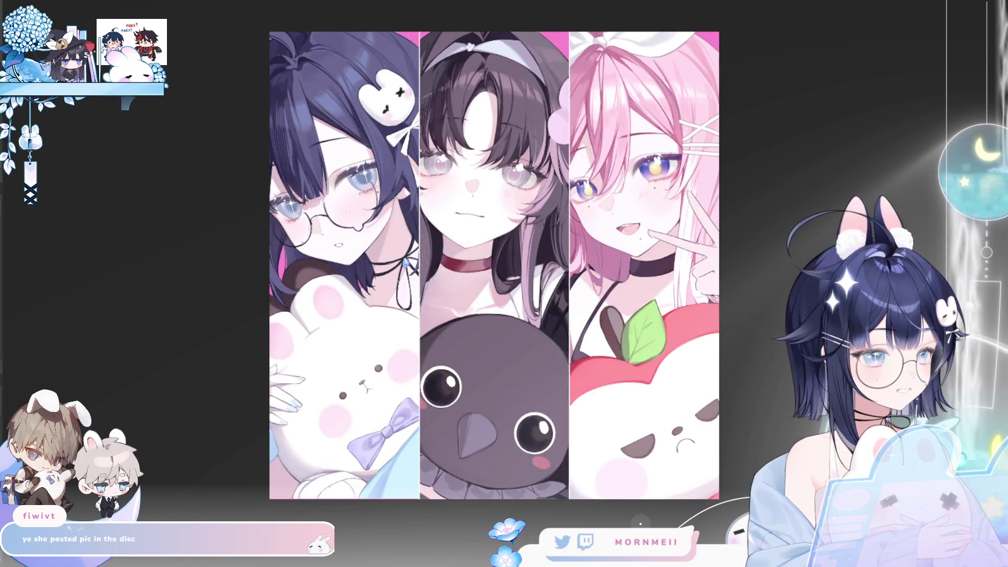
{"action": "scroll", "coordinate": [455, 221], "scroll_direction": "up", "scroll_amount": 1}
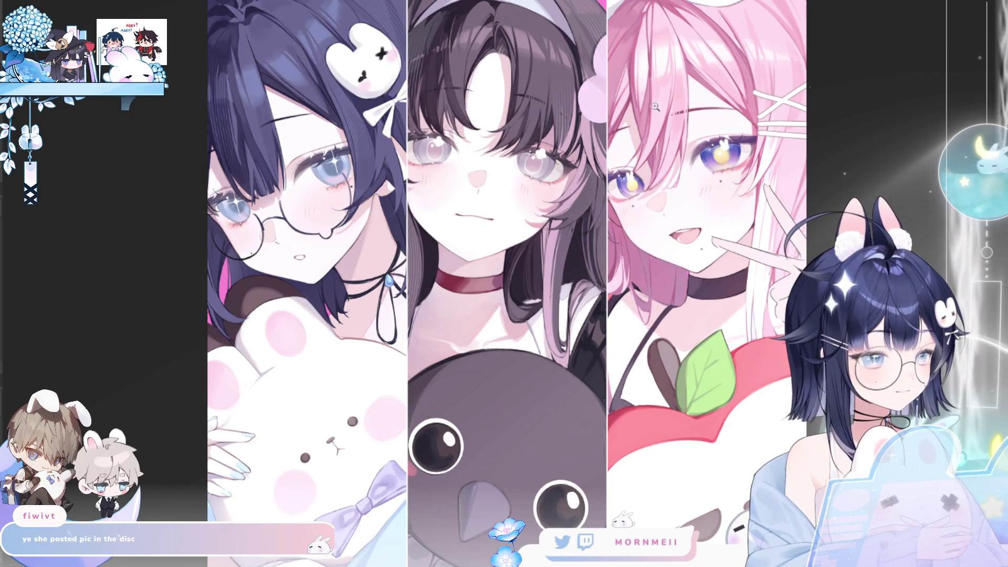
{"action": "scroll", "coordinate": [610, 36], "scroll_direction": "up", "scroll_amount": 3}
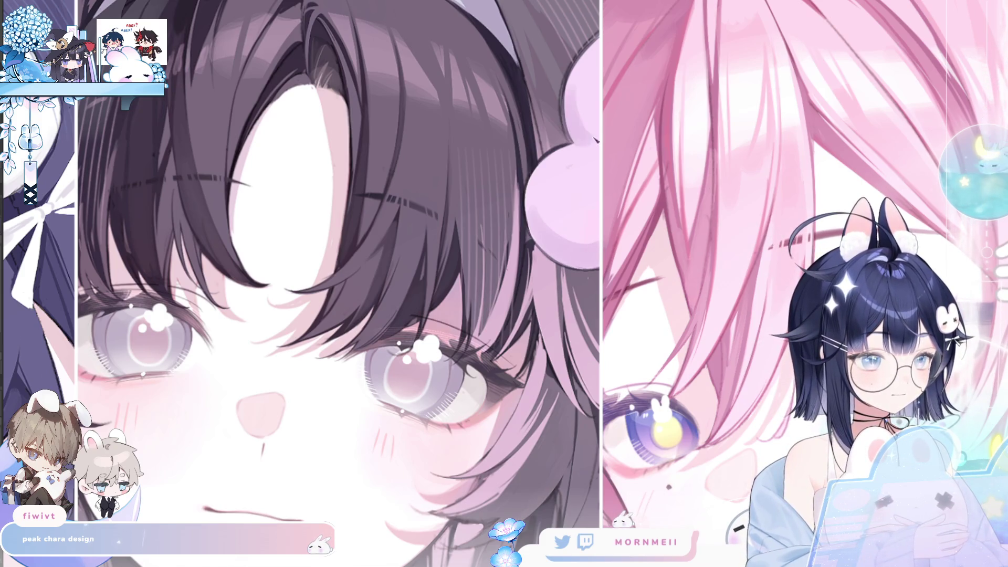
{"action": "key", "text": "ctrl+0"}
{"action": "key", "text": "h"}
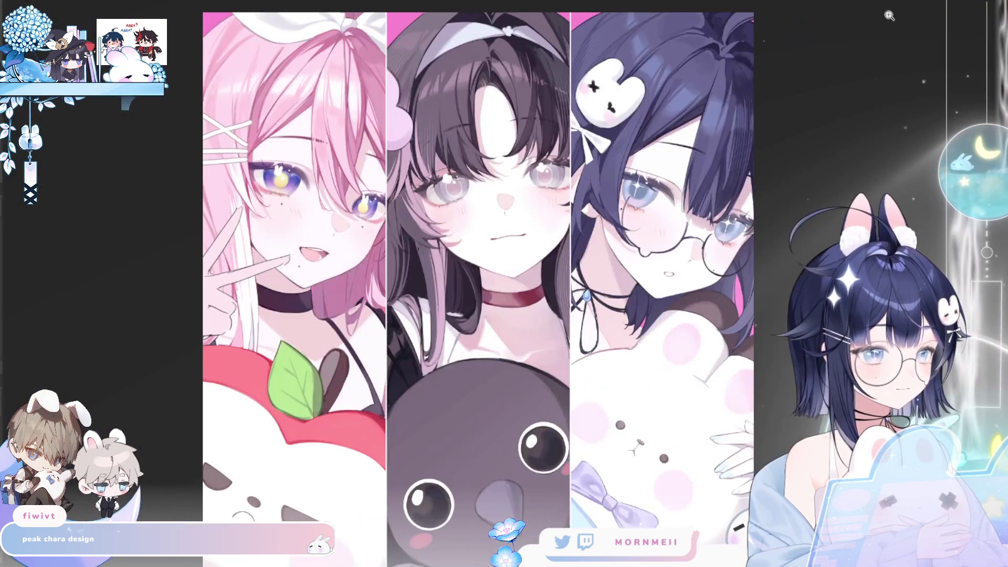
{"action": "key", "text": "h"}
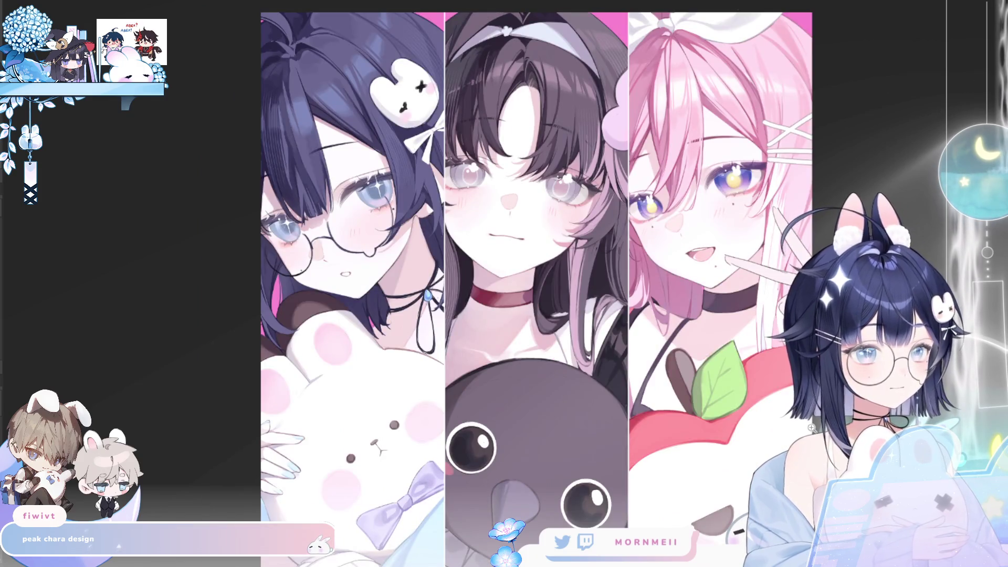
{"action": "scroll", "coordinate": [626, 112], "scroll_direction": "up", "scroll_amount": 5}
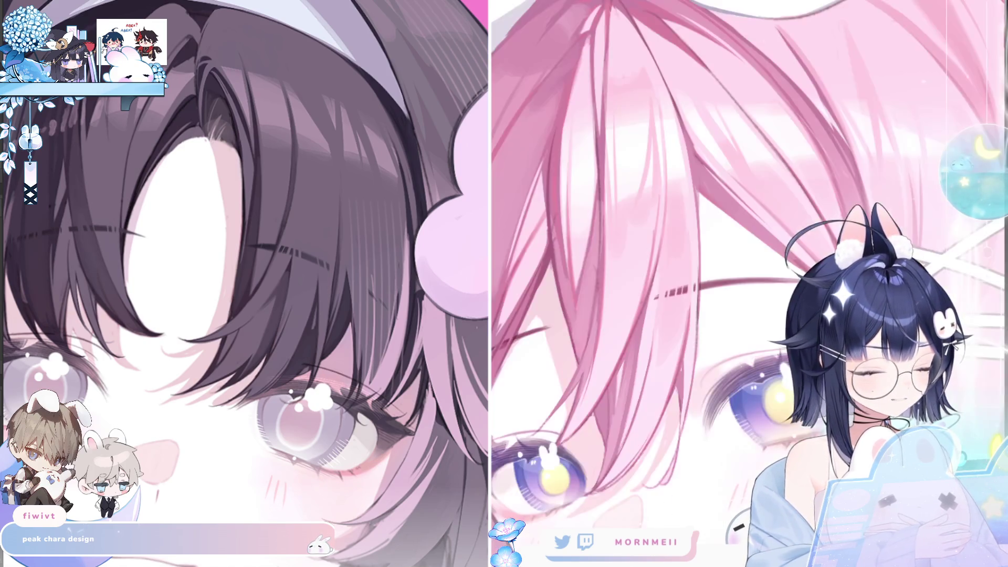
Paint lighter strokes over the hair strands beside the peace-sign hand, checking them mirrored.
{"action": "left_click", "coordinate": [456, 211]}
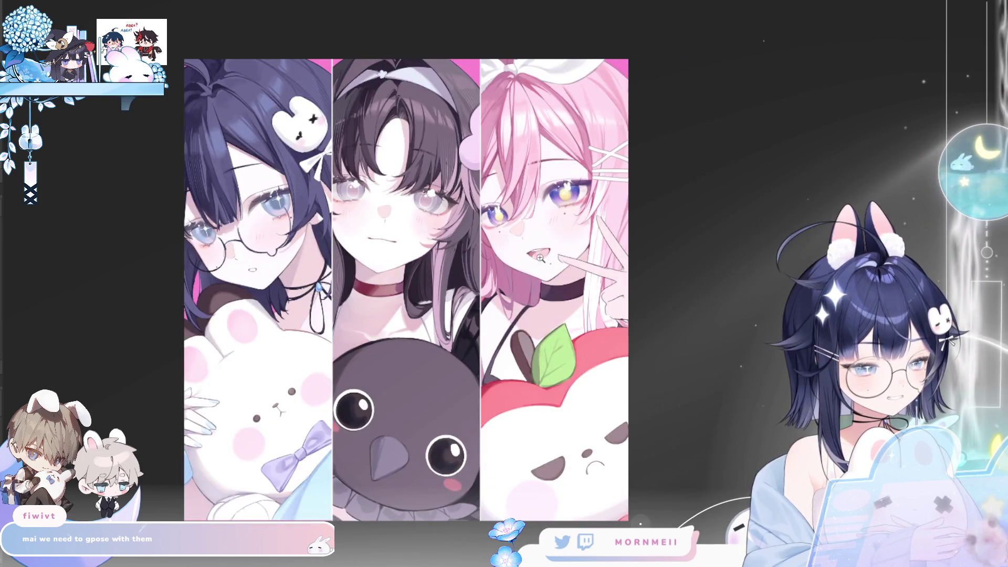
{"action": "key", "text": "h"}
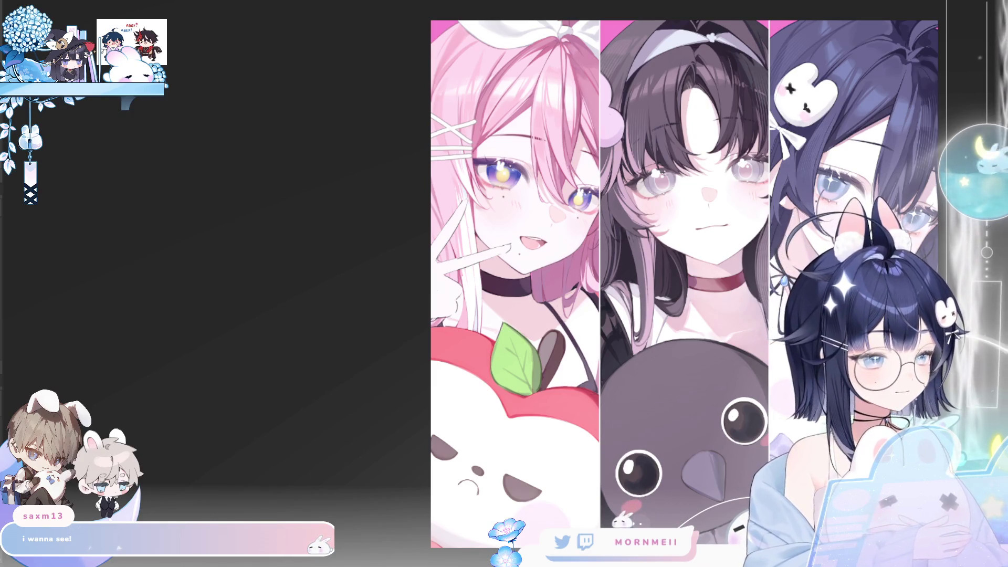
{"action": "scroll", "coordinate": [802, 113], "scroll_direction": "down", "scroll_amount": 2}
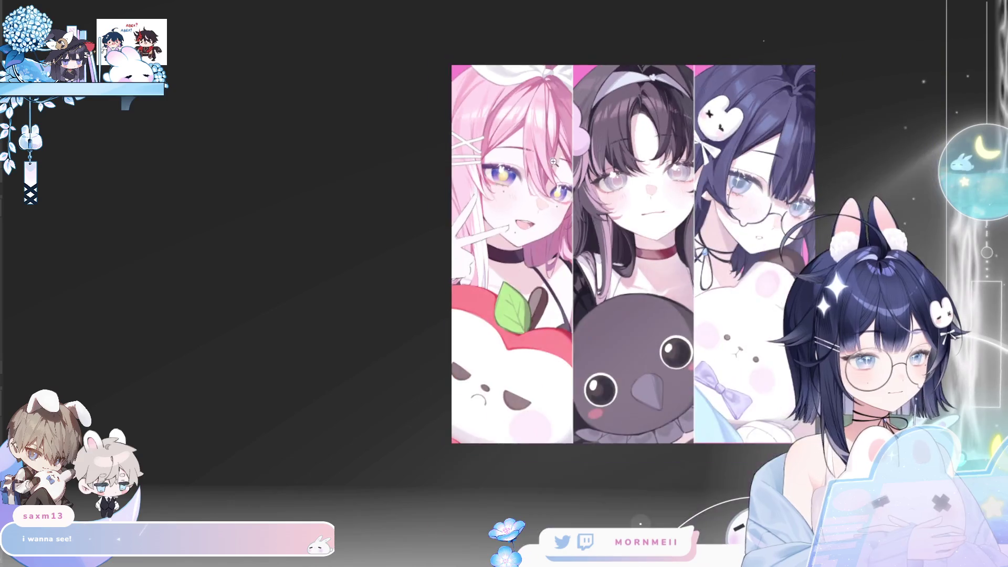
{"action": "key", "text": "h"}
{"action": "scroll", "coordinate": [570, 231], "scroll_direction": "up", "scroll_amount": 2}
{"action": "scroll", "coordinate": [570, 231], "scroll_direction": "up", "scroll_amount": 2}
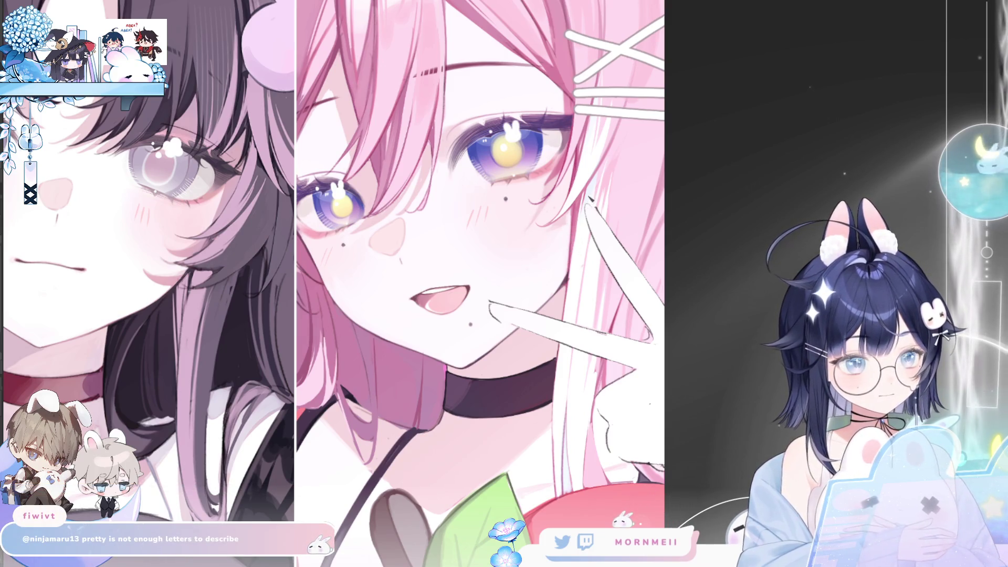
{"action": "left_click_drag", "start_coordinate": [550, 342], "coordinate": [547, 427]}
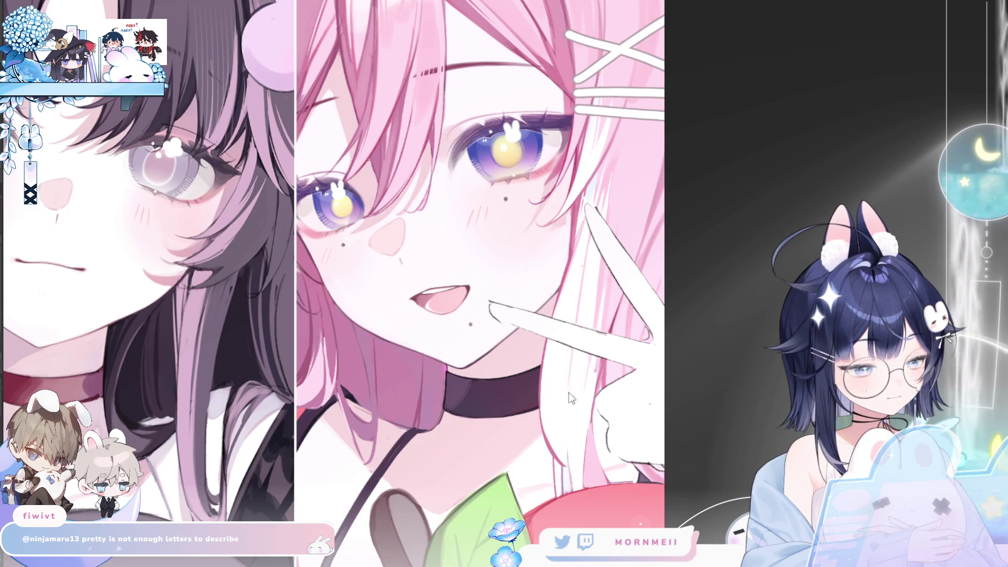
{"action": "key", "text": "h"}
{"action": "key", "text": "h"}
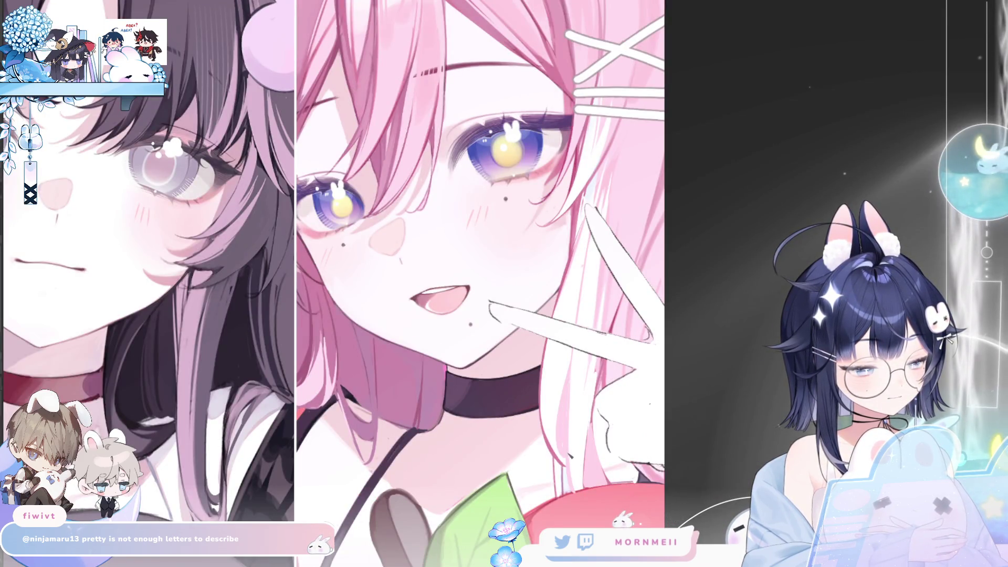
{"action": "key", "text": "h"}
{"action": "key", "text": "h"}
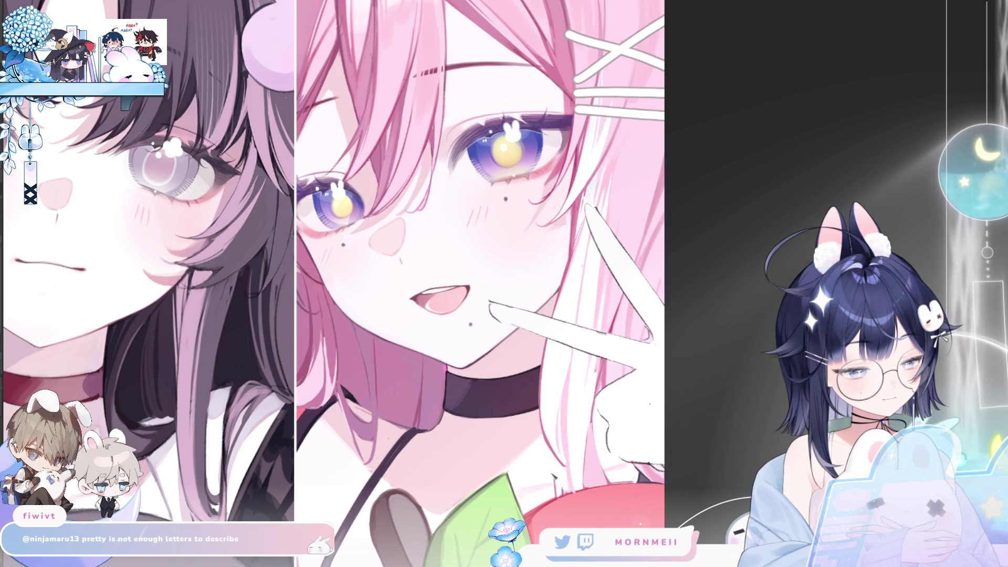
{"action": "left_click_drag", "start_coordinate": [577, 442], "coordinate": [632, 286]}
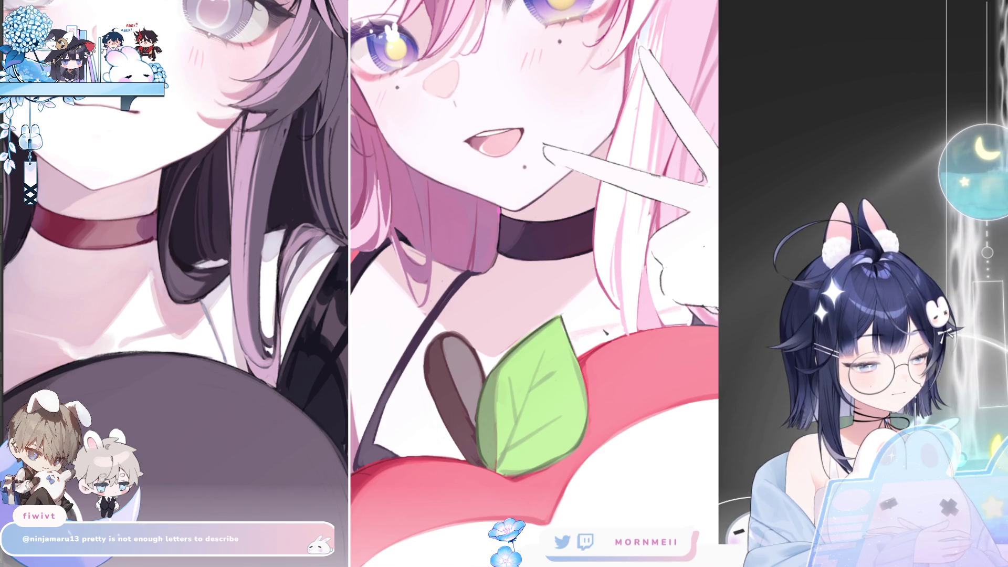
Fit the whole illustration to the window and toggle the mirrored view to compare all three panels.
{"action": "key", "text": "ctrl+0"}
{"action": "key", "text": "h"}
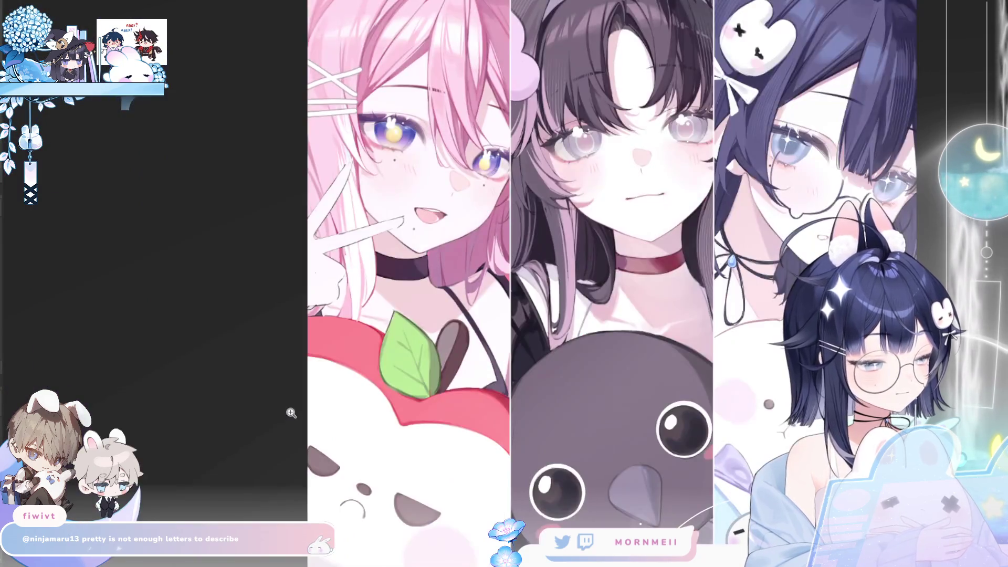
{"action": "key", "text": "h"}
{"action": "scroll", "coordinate": [649, 213], "scroll_direction": "up", "scroll_amount": 2}
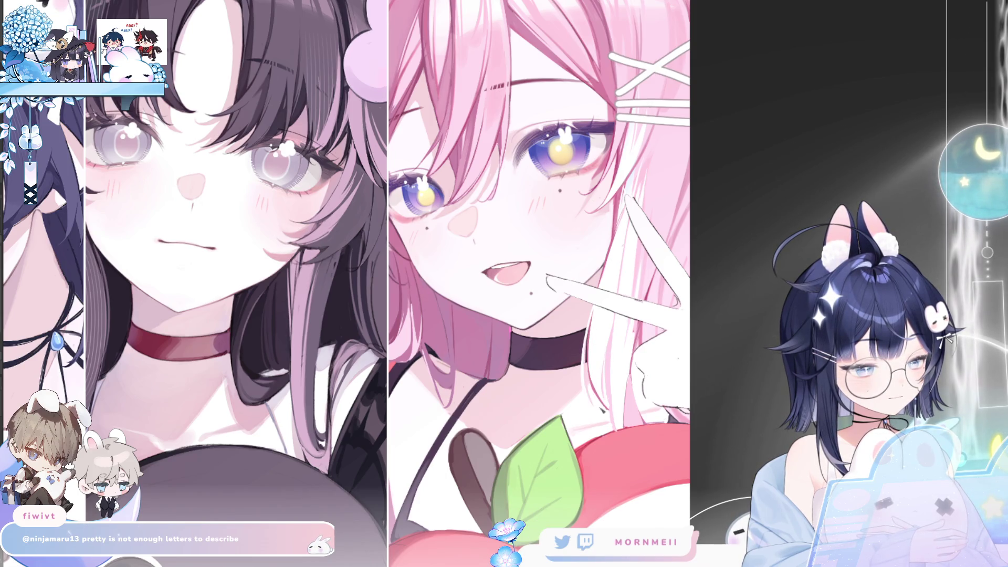
{"action": "scroll", "coordinate": [522, 294], "scroll_direction": "down", "scroll_amount": 2}
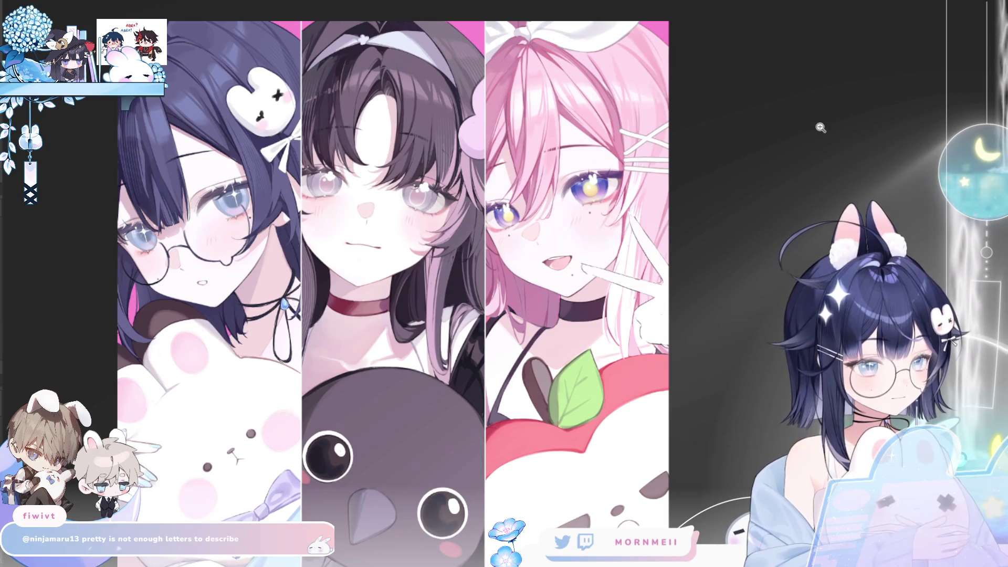
{"action": "key", "text": "h"}
{"action": "key", "text": "h"}
{"action": "scroll", "coordinate": [624, 366], "scroll_direction": "up", "scroll_amount": 2}
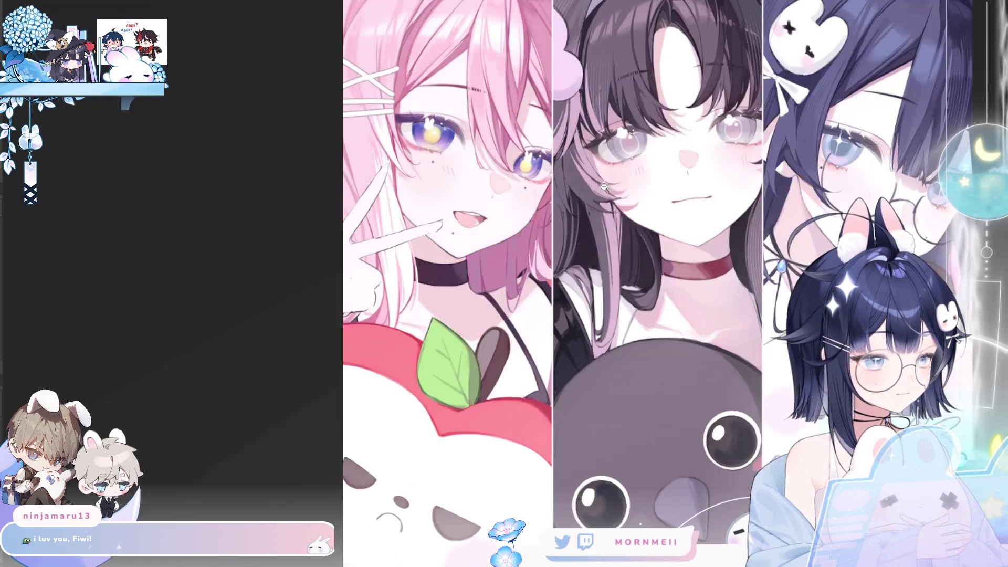
{"action": "left_click", "coordinate": [603, 187]}
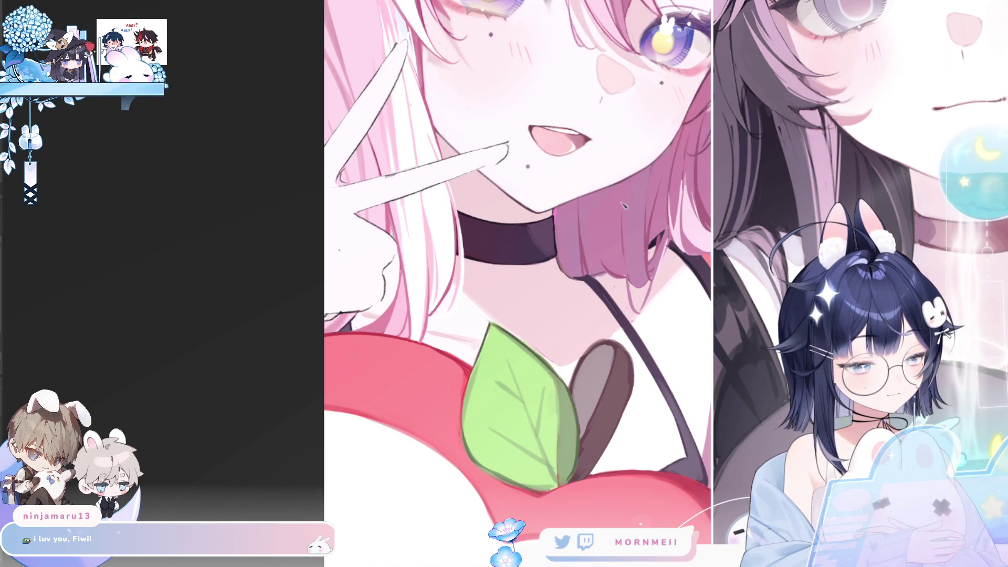
{"action": "scroll", "coordinate": [302, 451], "scroll_direction": "down", "scroll_amount": 1}
{"action": "scroll", "coordinate": [303, 450], "scroll_direction": "down", "scroll_amount": 1}
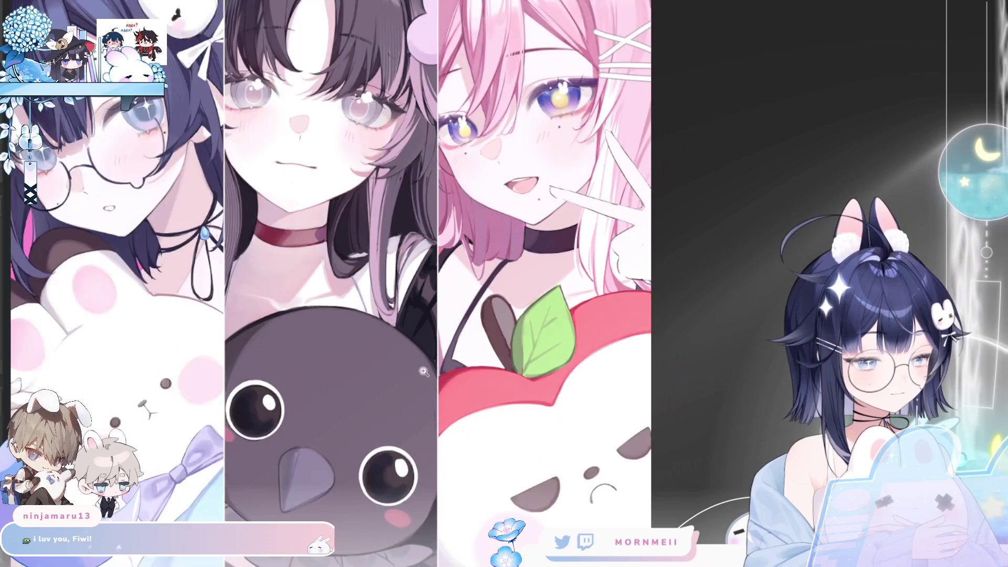
{"action": "key", "text": "h"}
{"action": "scroll", "coordinate": [530, 269], "scroll_direction": "up", "scroll_amount": 2}
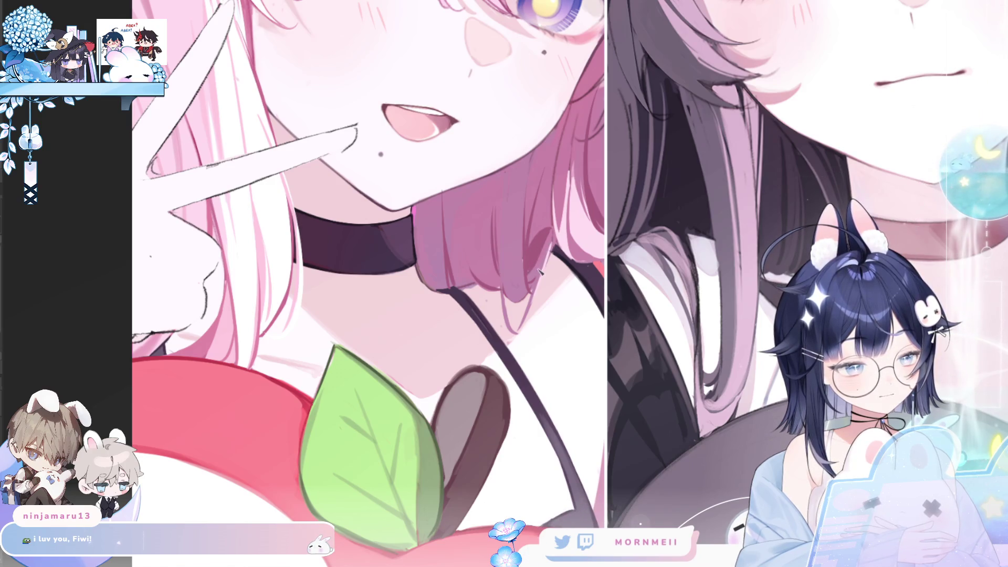
{"action": "scroll", "coordinate": [537, 277], "scroll_direction": "down", "scroll_amount": 4}
{"action": "scroll", "coordinate": [406, 416], "scroll_direction": "down", "scroll_amount": 1}
{"action": "key", "text": "h"}
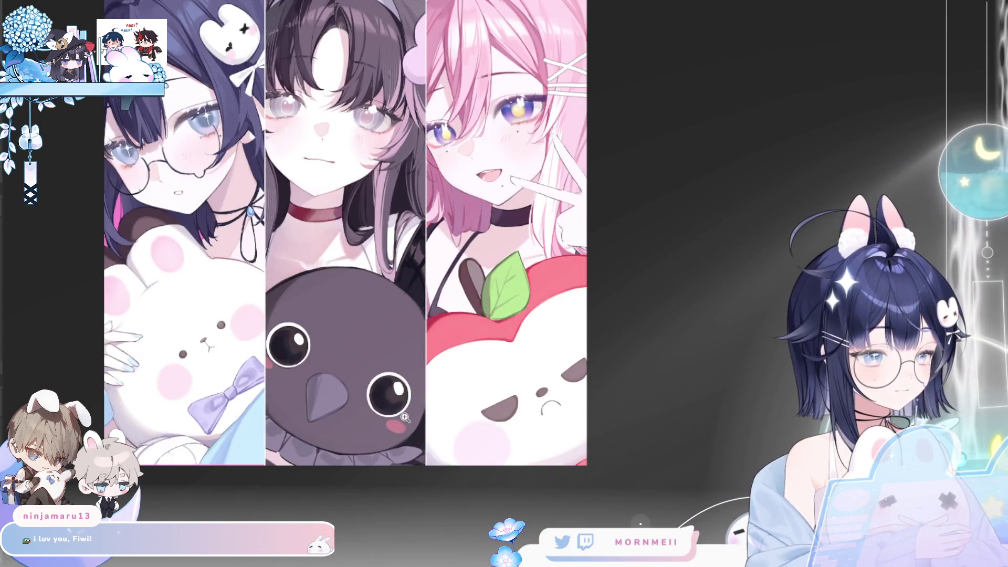
{"action": "key", "text": "h"}
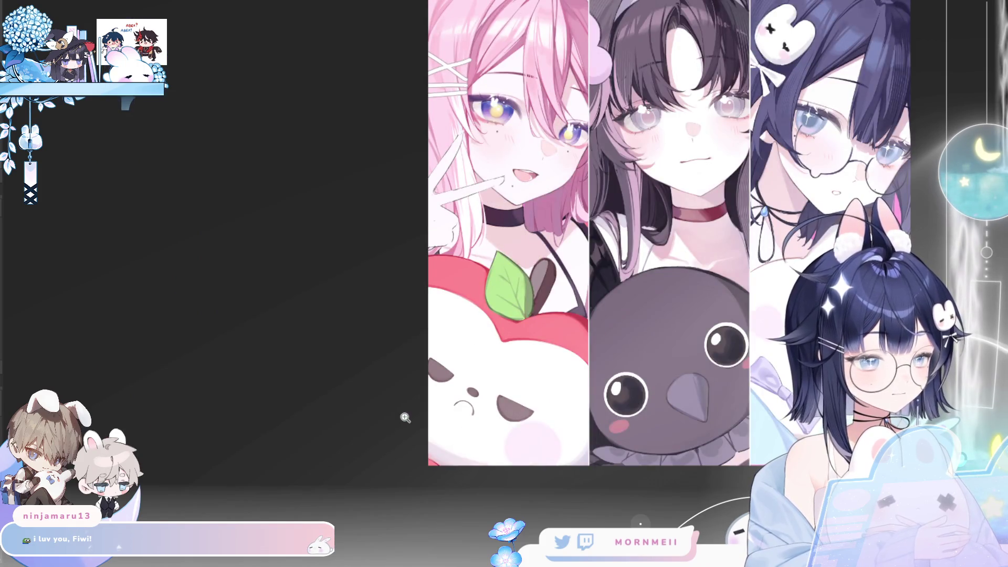
{"action": "key", "text": "h"}
{"action": "key", "text": "h"}
{"action": "scroll", "coordinate": [405, 417], "scroll_direction": "down", "scroll_amount": 2}
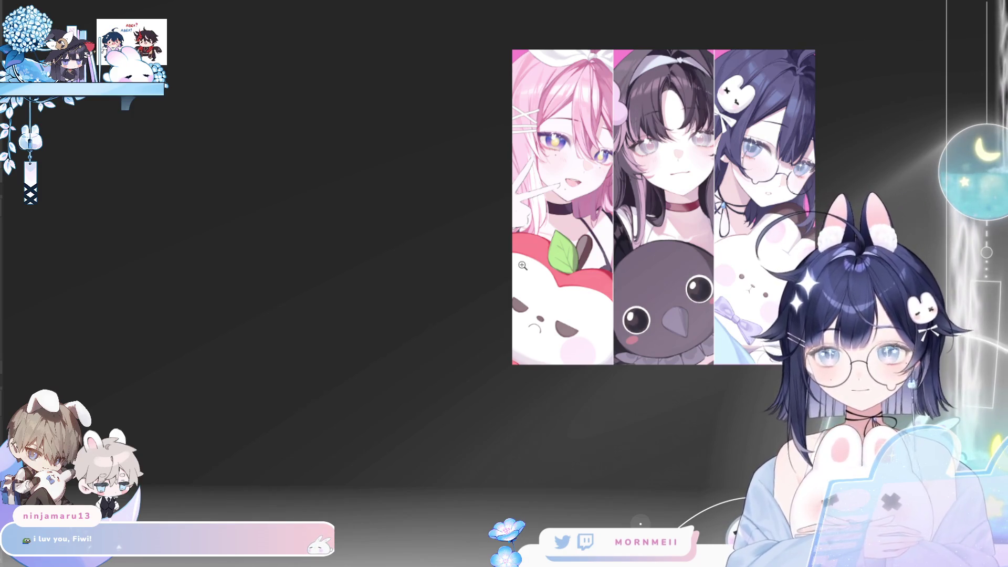
Inspect the pink-haired girl's panel and choker close up, then compare the artwork mirrored and normal.
{"action": "left_click", "coordinate": [636, 193]}
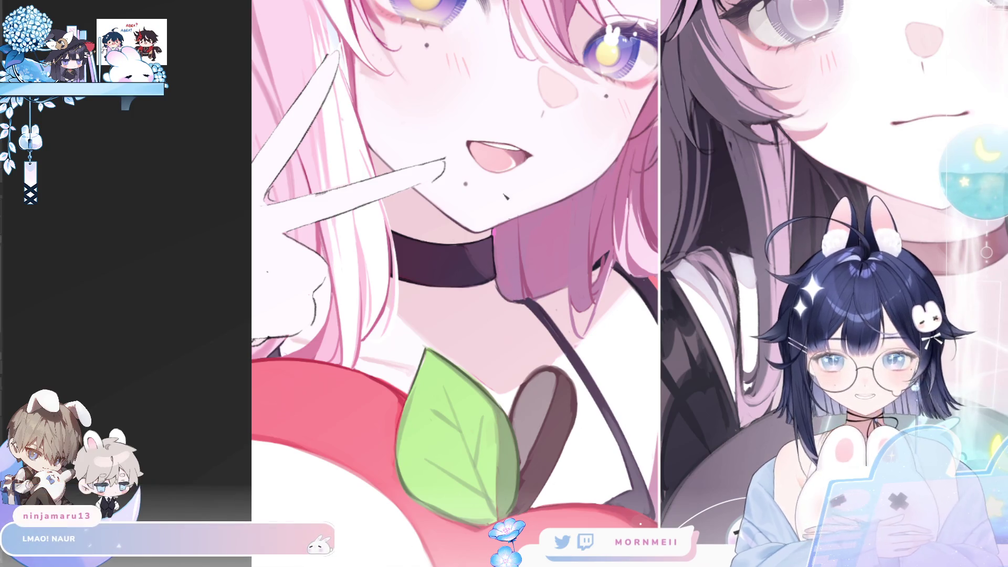
{"action": "left_click", "coordinate": [525, 268]}
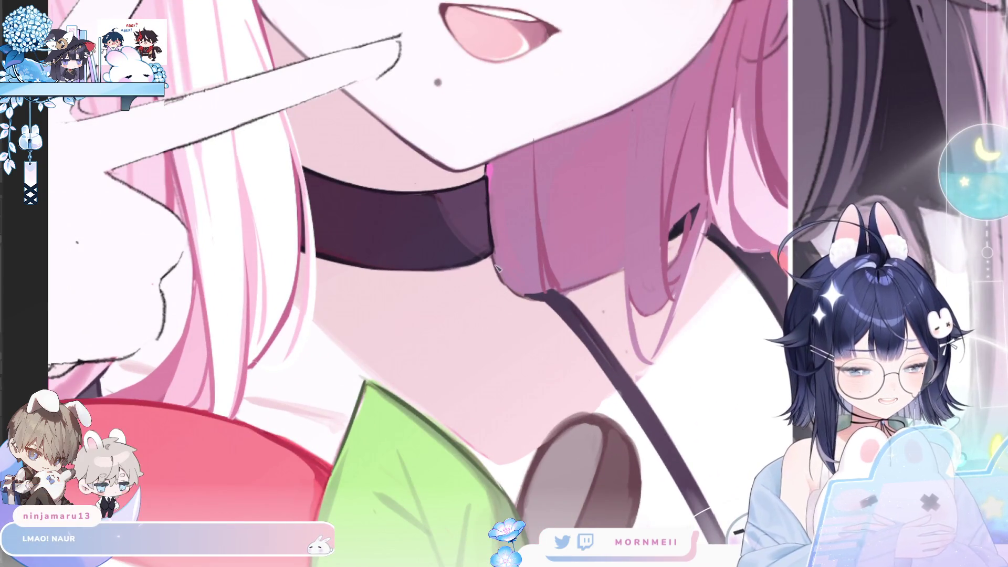
{"action": "key", "text": "ctrl+0"}
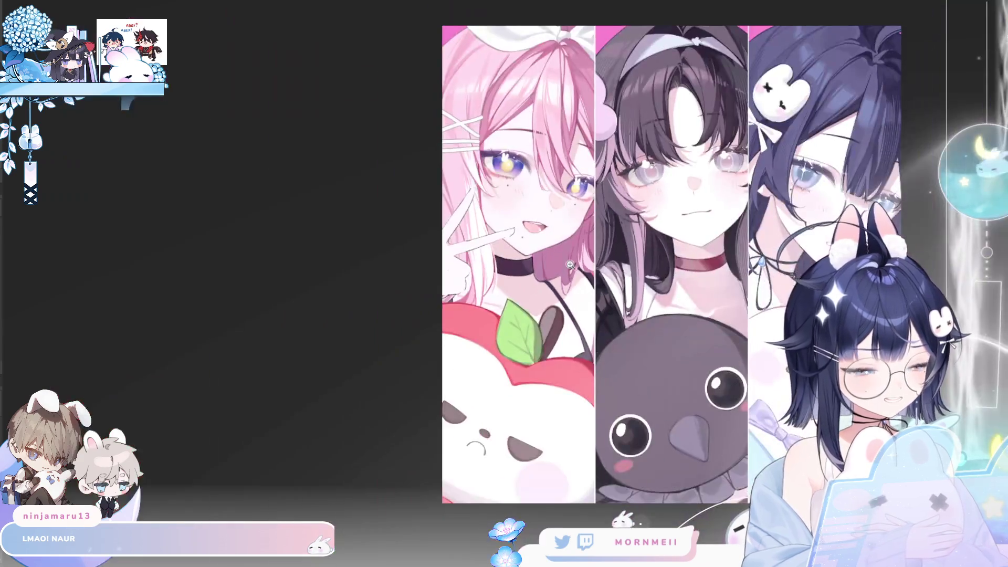
{"action": "key", "text": "h"}
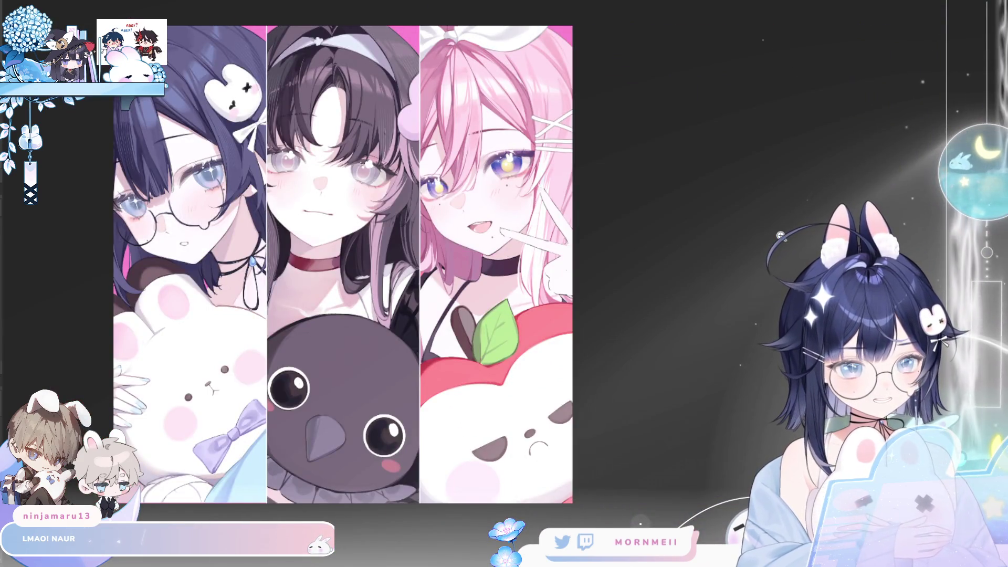
{"action": "key", "text": "h"}
{"action": "key", "text": "h"}
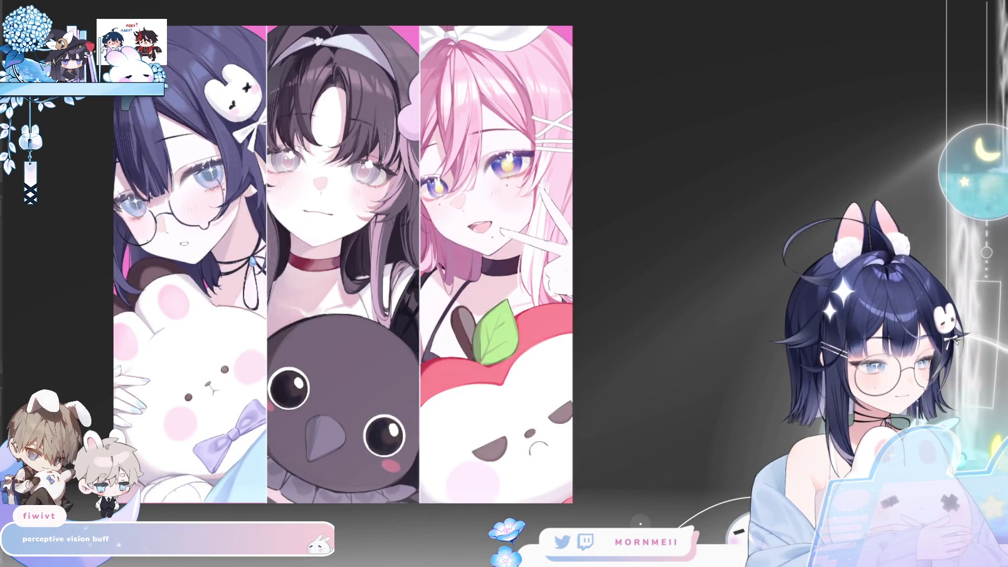
{"action": "left_click", "coordinate": [661, 247]}
{"action": "key", "text": "h"}
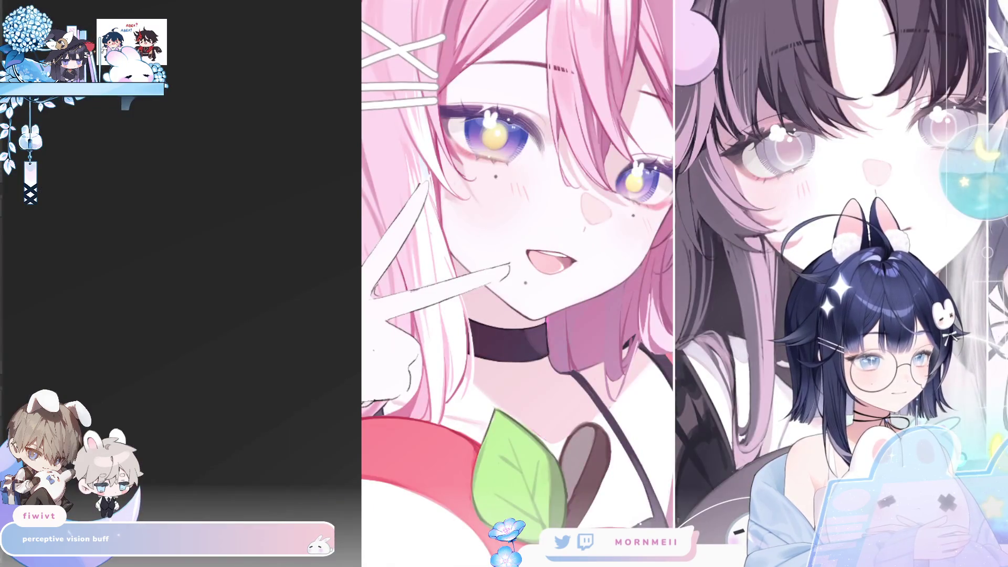
{"action": "key", "text": "h"}
{"action": "key", "text": "ctrl+0"}
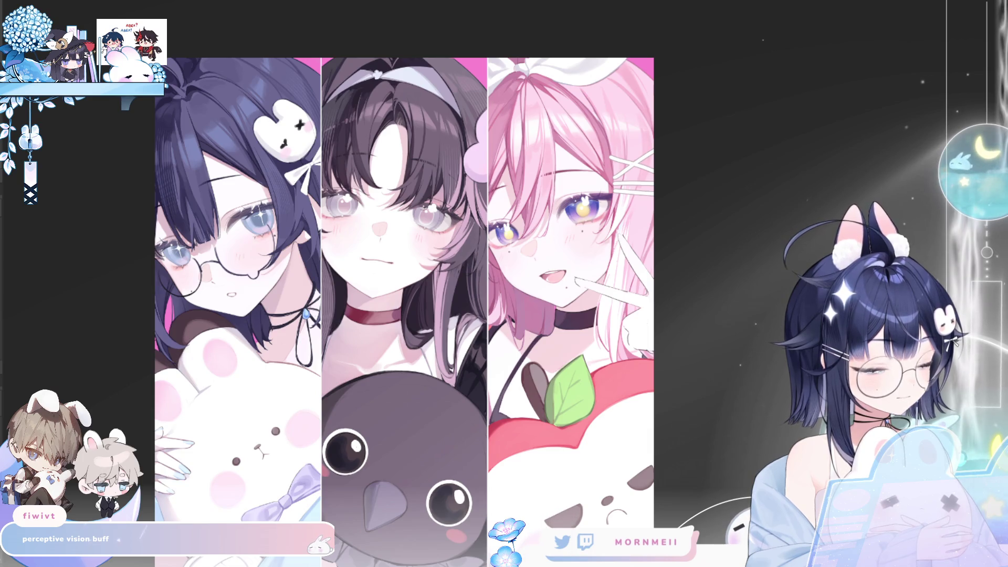
{"action": "key", "text": "h"}
{"action": "key", "text": "h"}
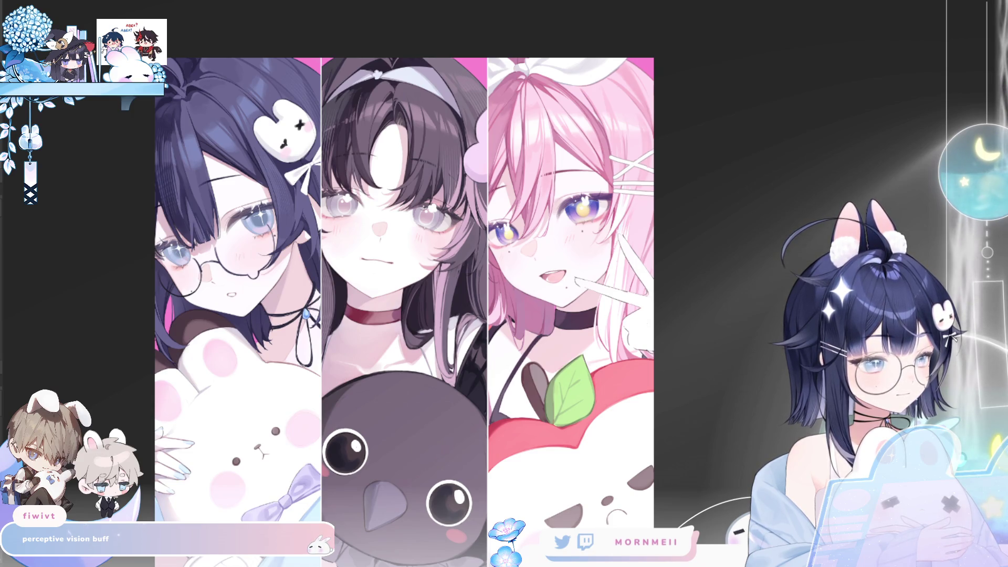
Briefly hide and restore the pink-haired girl's panel, then zoom in on the navy-haired girl's eye.
{"action": "key", "text": "ctrl+z"}
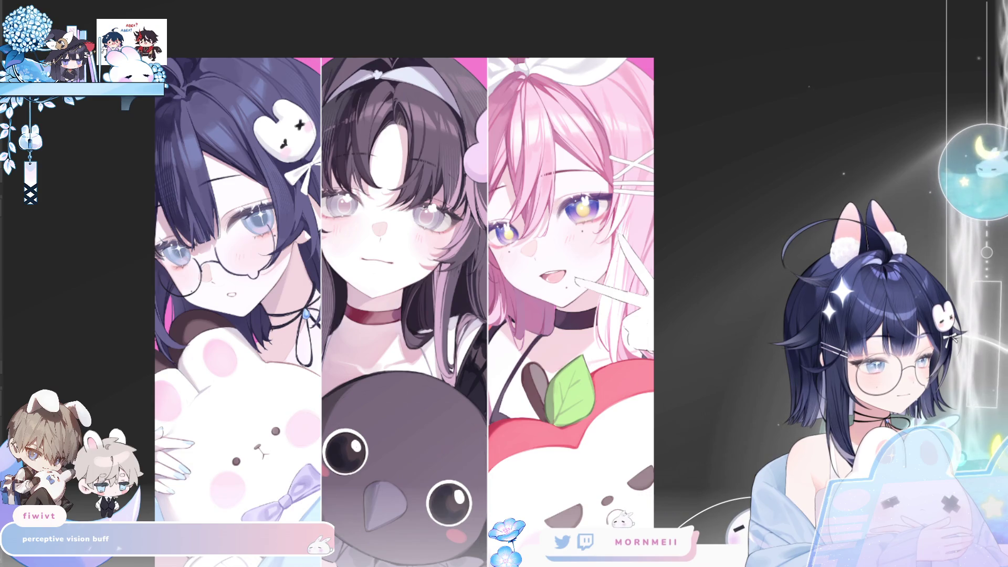
{"action": "key", "text": "ctrl+z"}
{"action": "key", "text": "ctrl+y"}
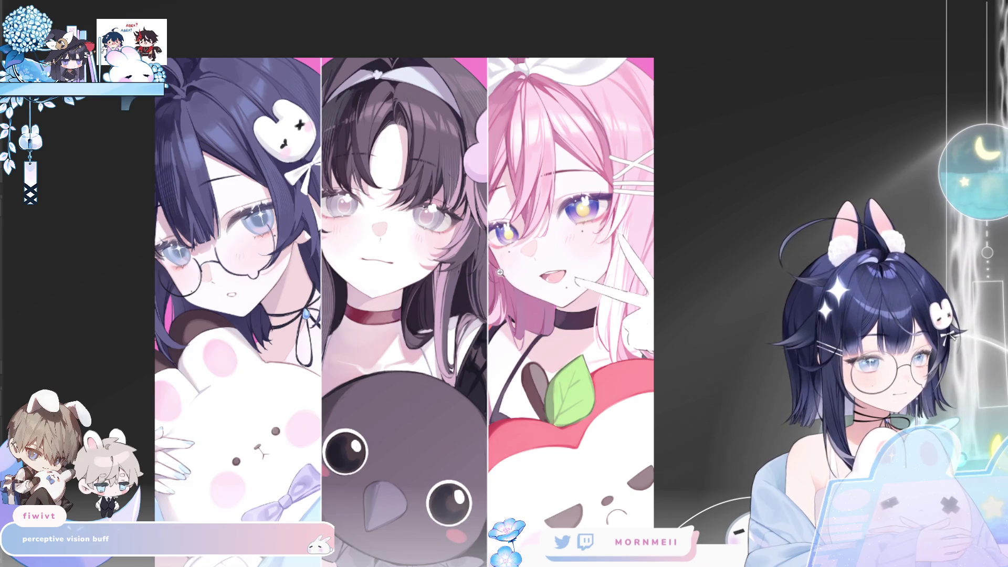
{"action": "left_click", "coordinate": [311, 173]}
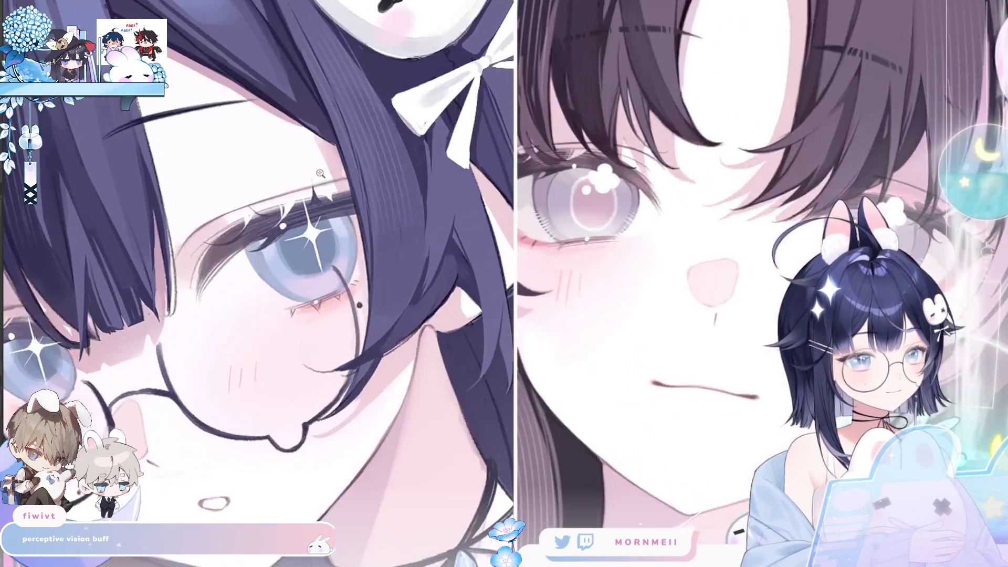
Zoom in with the mouse wheel on the pink-haired girl's eye and its bunny highlight.
{"action": "scroll", "coordinate": [681, 234], "scroll_direction": "up", "scroll_amount": 2}
{"action": "scroll", "coordinate": [681, 234], "scroll_direction": "up", "scroll_amount": 2}
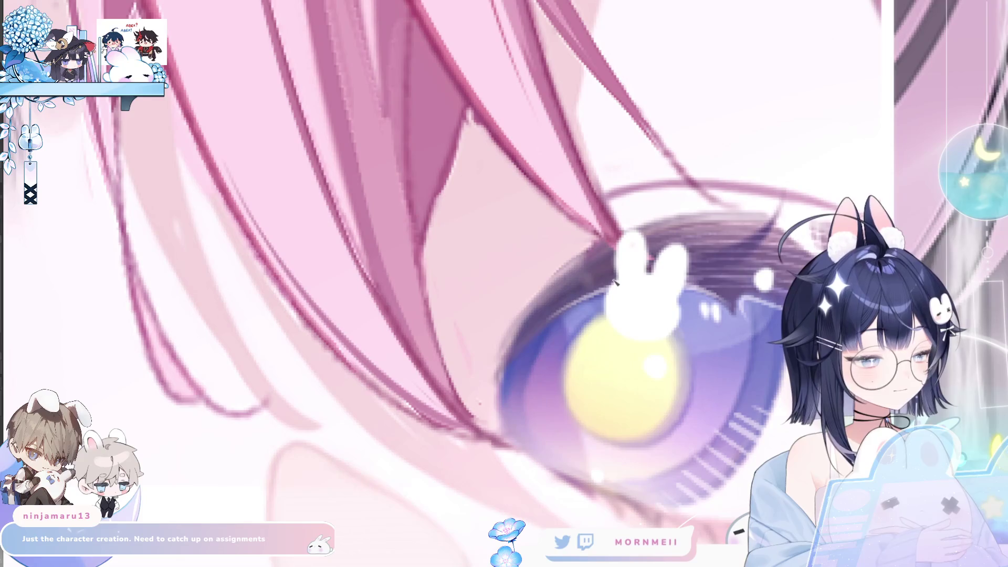
Draw dark outlines around the bunny highlight's ear, sides and bottom, checking it mirrored.
{"action": "mouse_move", "coordinate": [617, 282]}
{"action": "left_mouse_down"}
{"action": "mouse_move", "coordinate": [655, 274]}
{"action": "mouse_move", "coordinate": [688, 292]}
{"action": "left_mouse_up"}
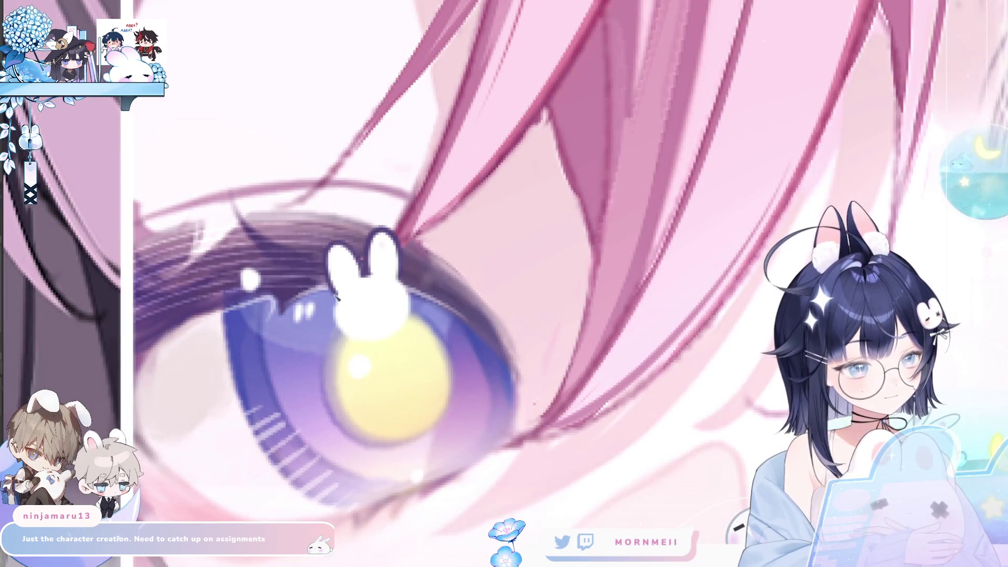
{"action": "left_click_drag", "start_coordinate": [336, 298], "coordinate": [351, 320]}
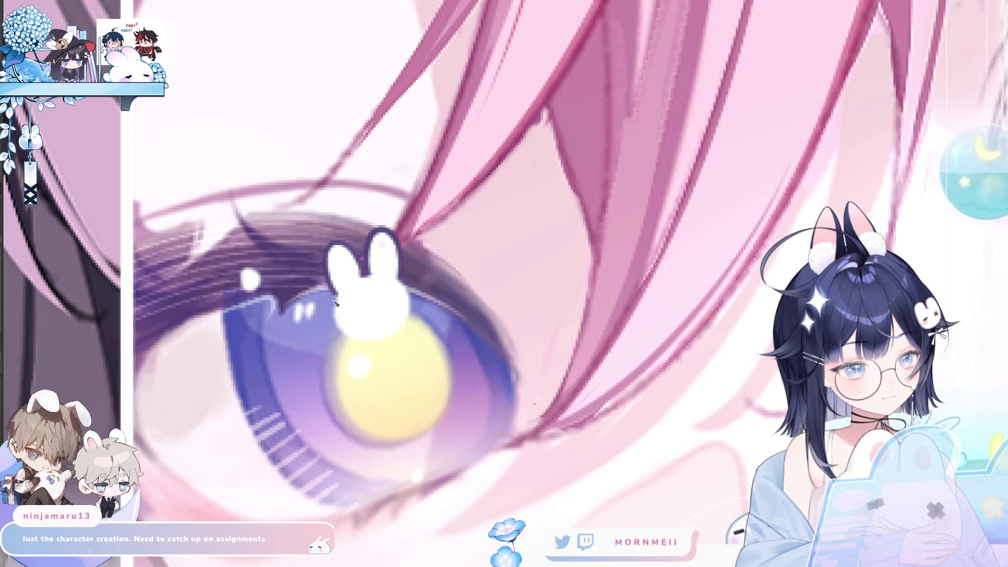
{"action": "left_click_drag", "start_coordinate": [404, 282], "coordinate": [407, 329]}
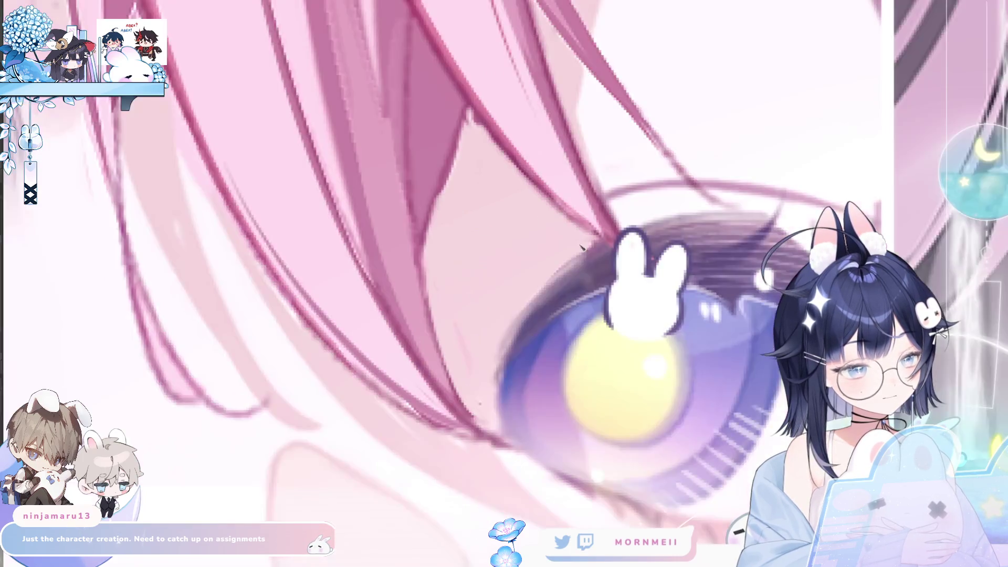
{"action": "key", "text": "h"}
{"action": "left_click_drag", "start_coordinate": [604, 316], "coordinate": [640, 338]}
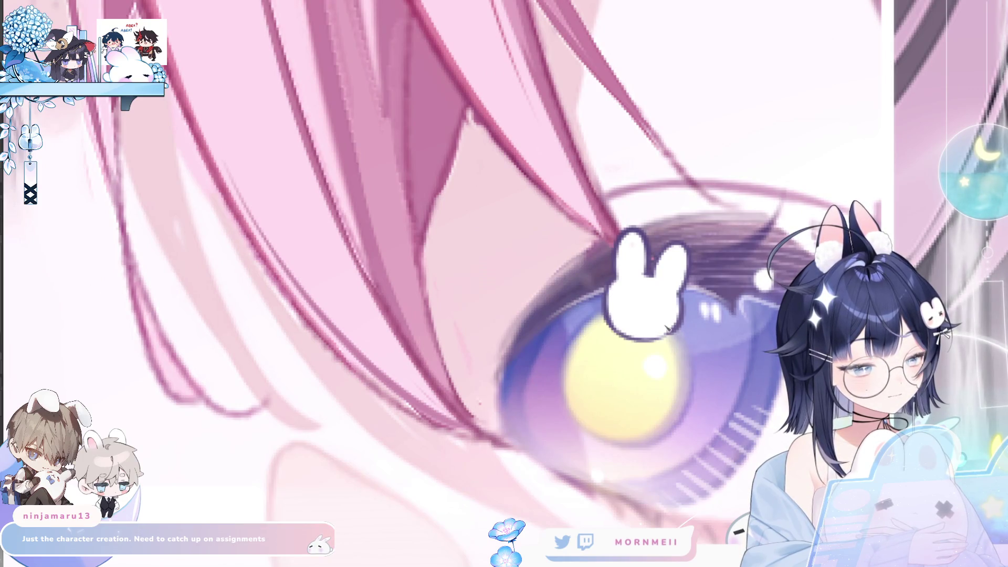
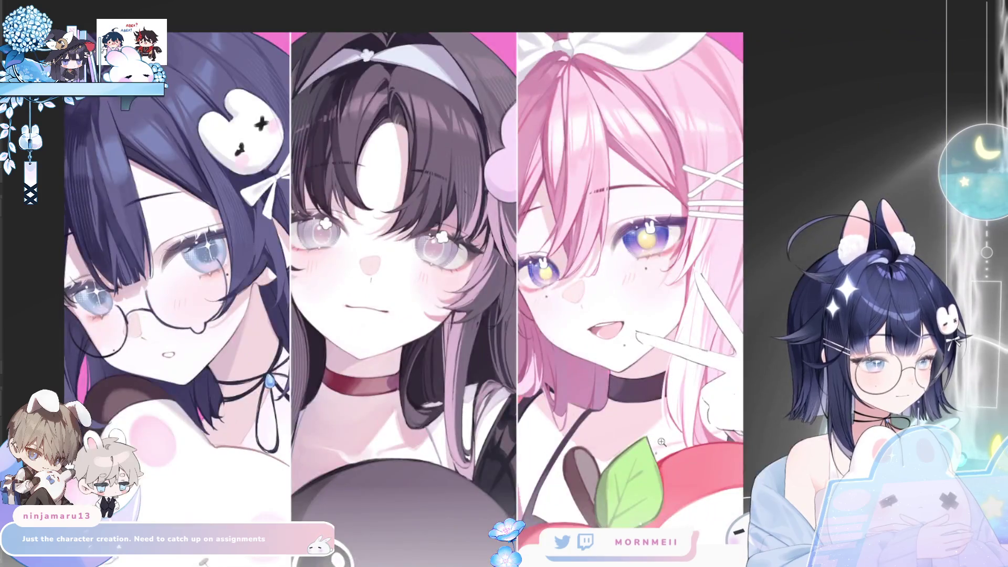
Zoom in on the pink-haired girl's mouth and choker, checking the sketch in mirrored view.
{"action": "left_click", "coordinate": [661, 442]}
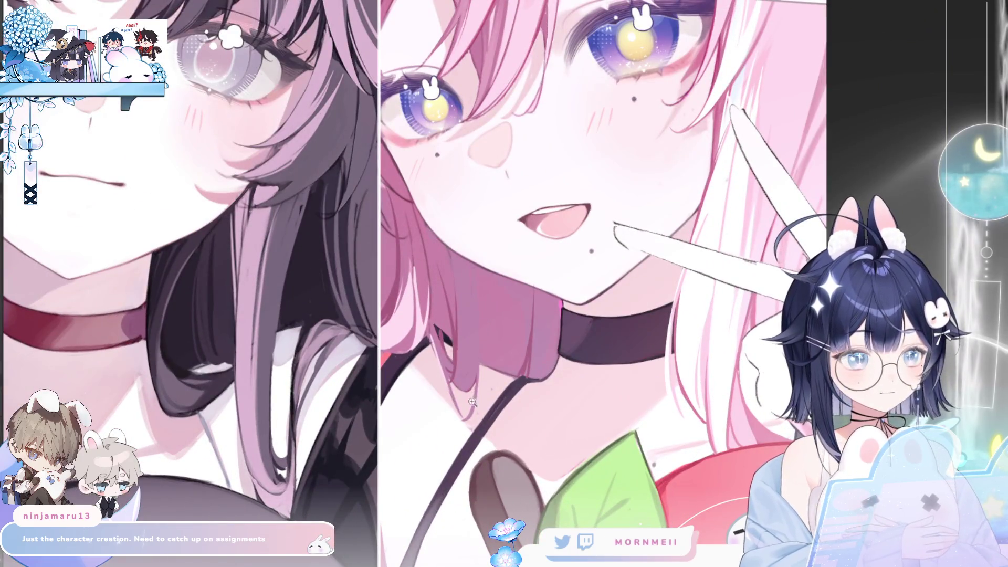
{"action": "key", "text": "h"}
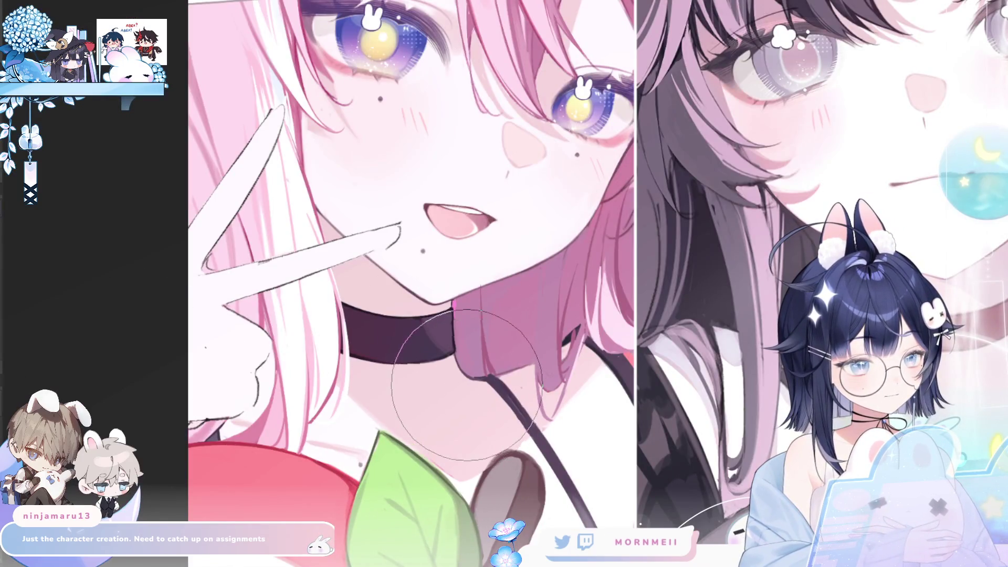
{"action": "key", "text": "h"}
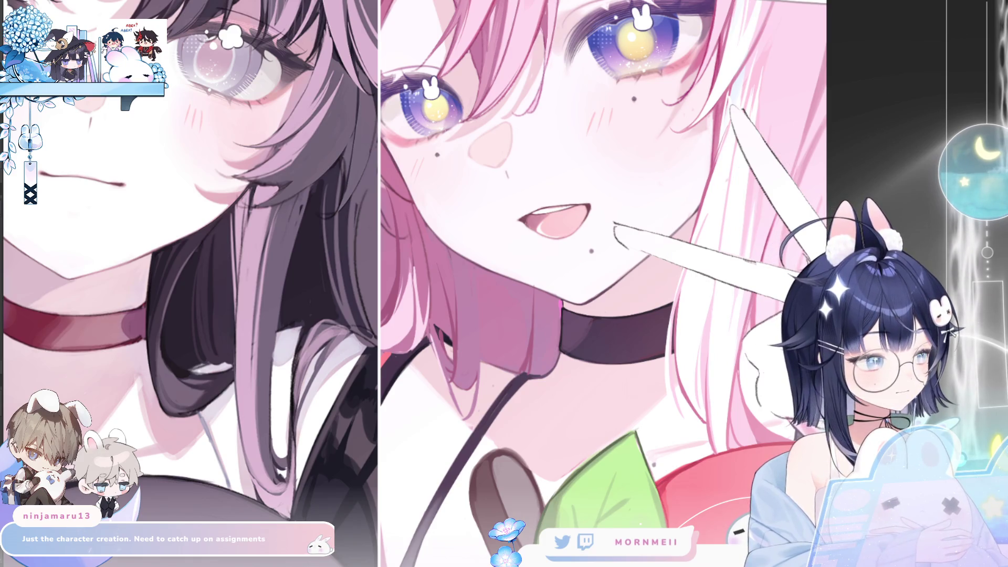
{"action": "left_click", "coordinate": [586, 434]}
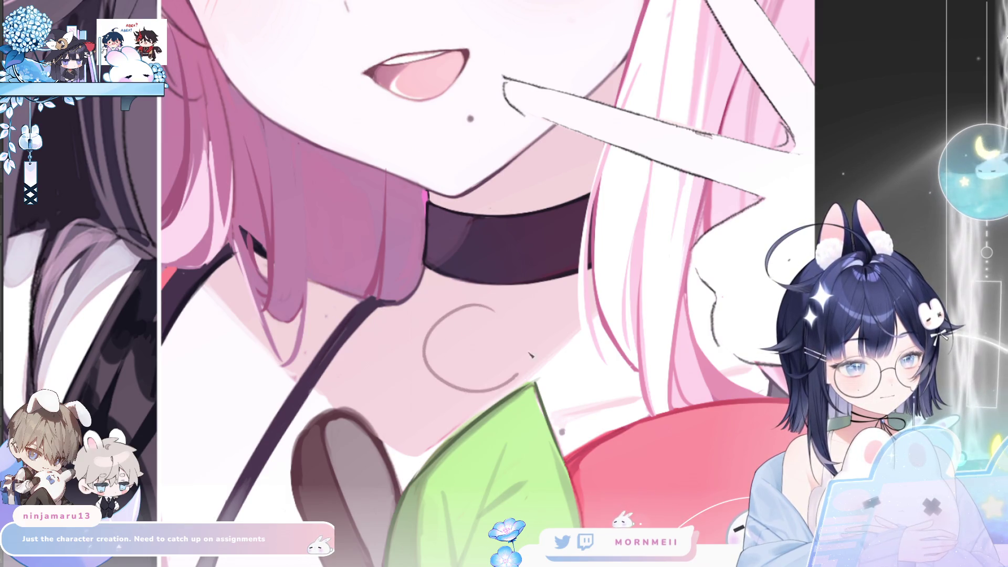
{"action": "key", "text": "h"}
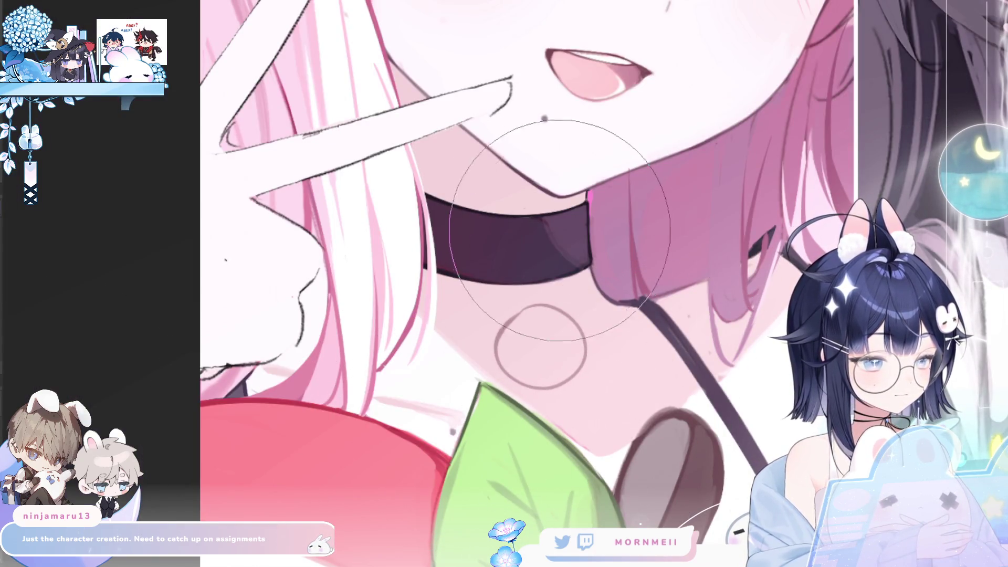
Sketch a curved ring around the planet circle below the choker.
{"action": "key", "text": "h"}
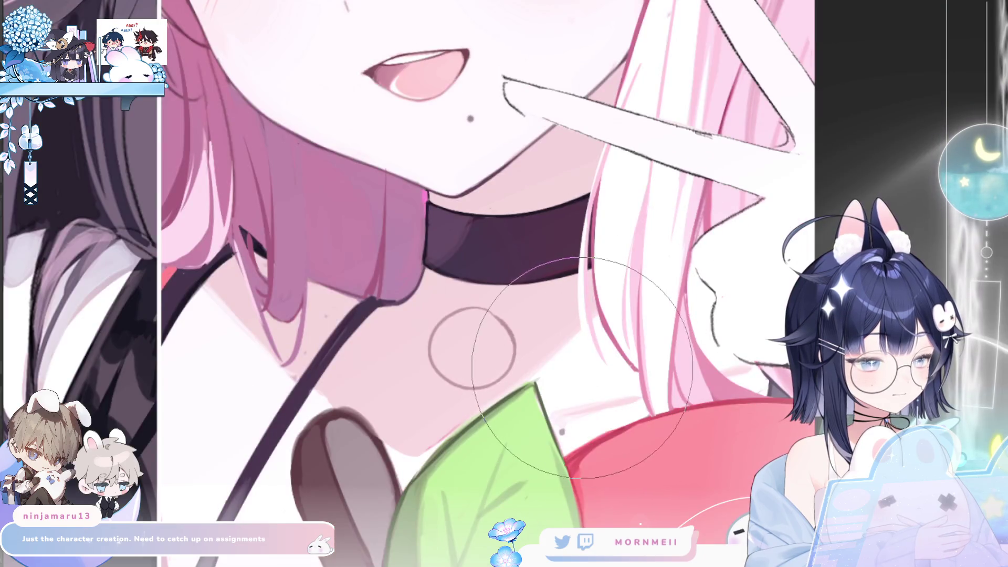
{"action": "mouse_move", "coordinate": [421, 357]}
{"action": "left_mouse_down"}
{"action": "mouse_move", "coordinate": [413, 368]}
{"action": "mouse_move", "coordinate": [537, 334]}
{"action": "left_mouse_up"}
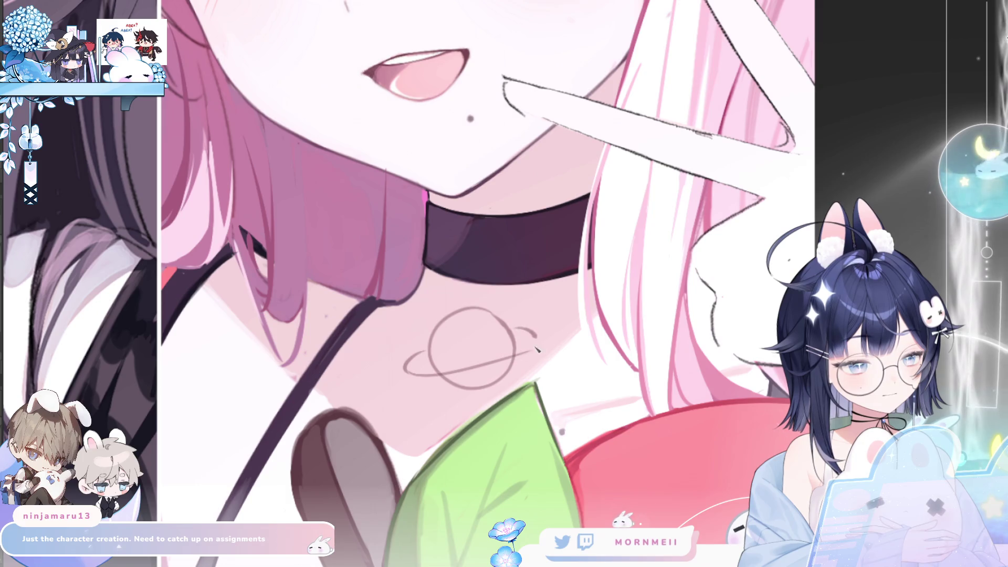
{"action": "scroll", "coordinate": [700, 263], "scroll_direction": "down", "scroll_amount": 5}
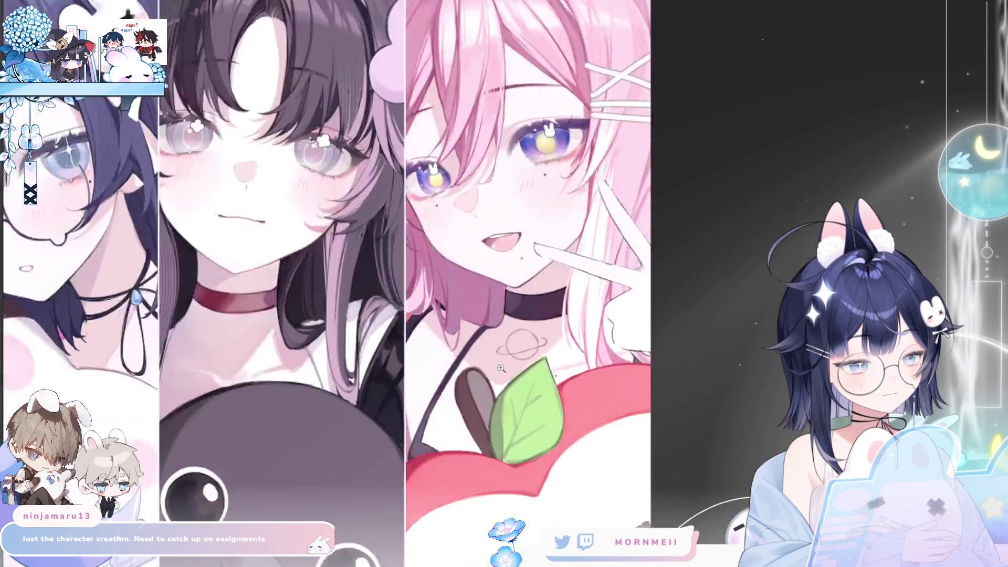
{"action": "key", "text": "m"}
{"action": "scroll", "coordinate": [558, 367], "scroll_direction": "up", "scroll_amount": 5}
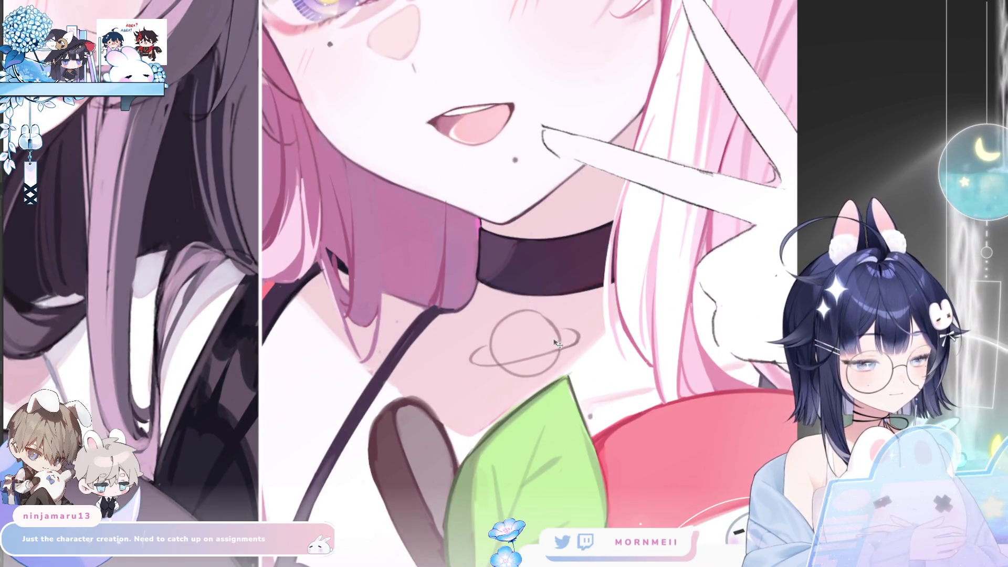
{"action": "scroll", "coordinate": [544, 236], "scroll_direction": "up", "scroll_amount": 3}
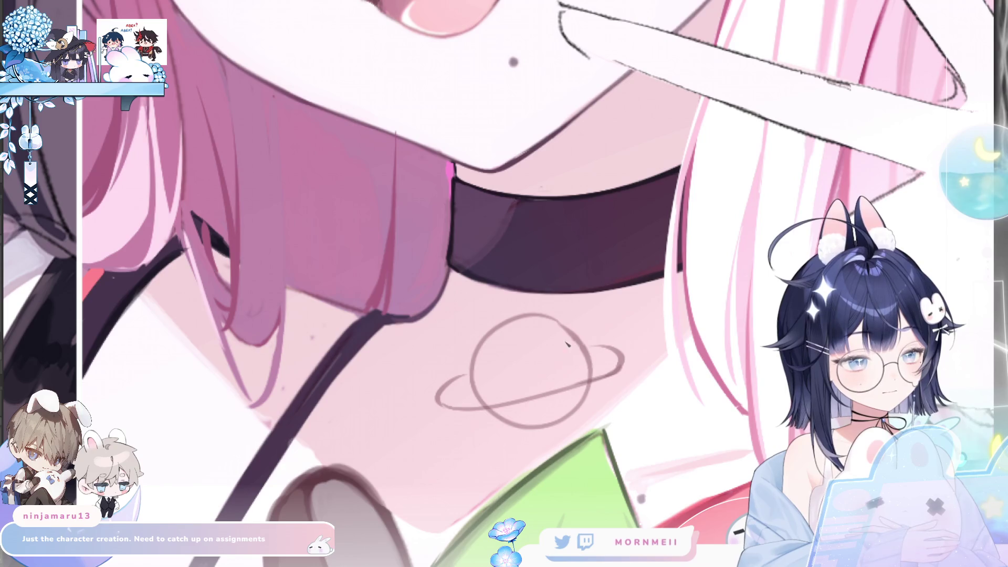
Move the planet sketch up toward the choker and undo a stray yellow stroke.
{"action": "left_click_drag", "start_coordinate": [606, 360], "coordinate": [608, 338]}
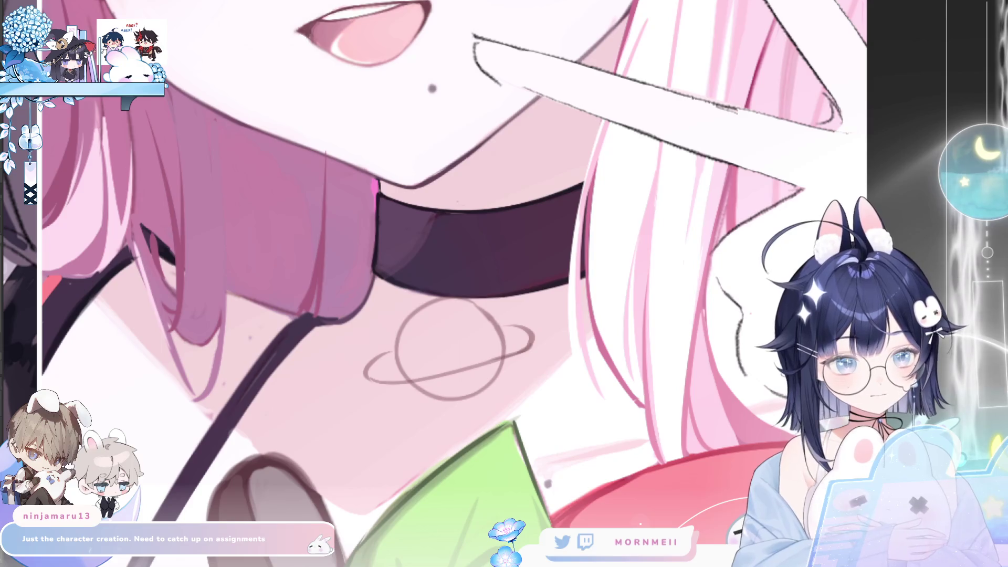
{"action": "mouse_move", "coordinate": [439, 355]}
{"action": "left_mouse_down"}
{"action": "mouse_move", "coordinate": [420, 358]}
{"action": "mouse_move", "coordinate": [428, 323]}
{"action": "mouse_move", "coordinate": [431, 389]}
{"action": "mouse_move", "coordinate": [478, 378]}
{"action": "mouse_move", "coordinate": [488, 344]}
{"action": "mouse_move", "coordinate": [432, 333]}
{"action": "mouse_move", "coordinate": [486, 322]}
{"action": "left_mouse_up"}
{"action": "key", "text": "ctrl+z"}
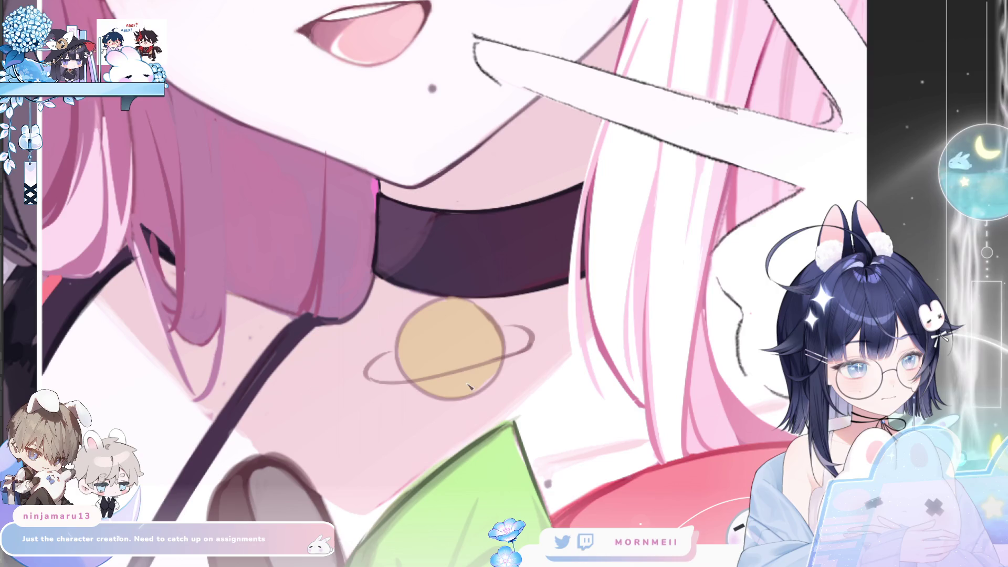
{"action": "scroll", "coordinate": [457, 346], "scroll_direction": "down", "scroll_amount": 5}
Zoom in on the planet pendant and compare it mirrored and unmirrored several times.
{"action": "scroll", "coordinate": [457, 346], "scroll_direction": "down", "scroll_amount": 5}
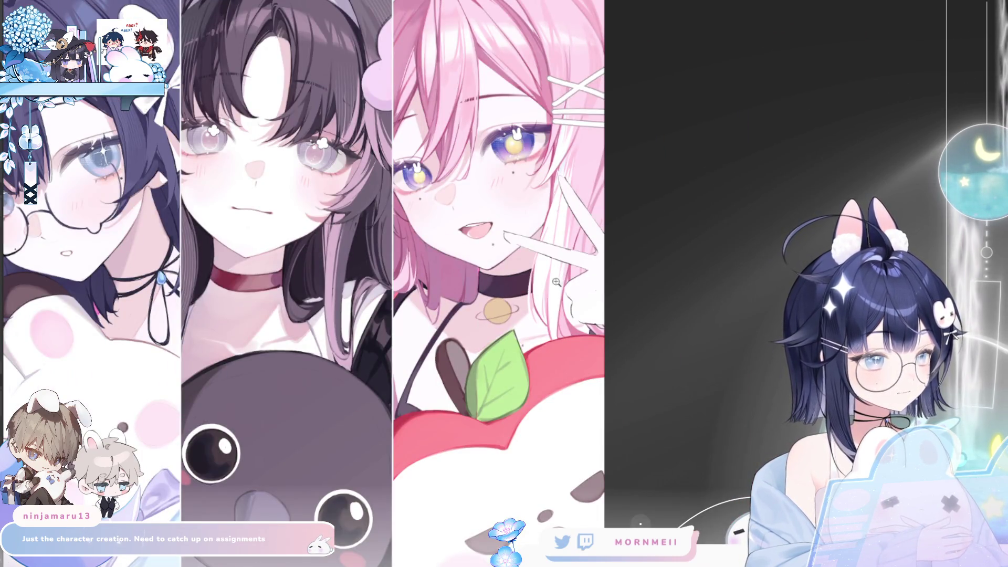
{"action": "scroll", "coordinate": [577, 268], "scroll_direction": "up", "scroll_amount": 3}
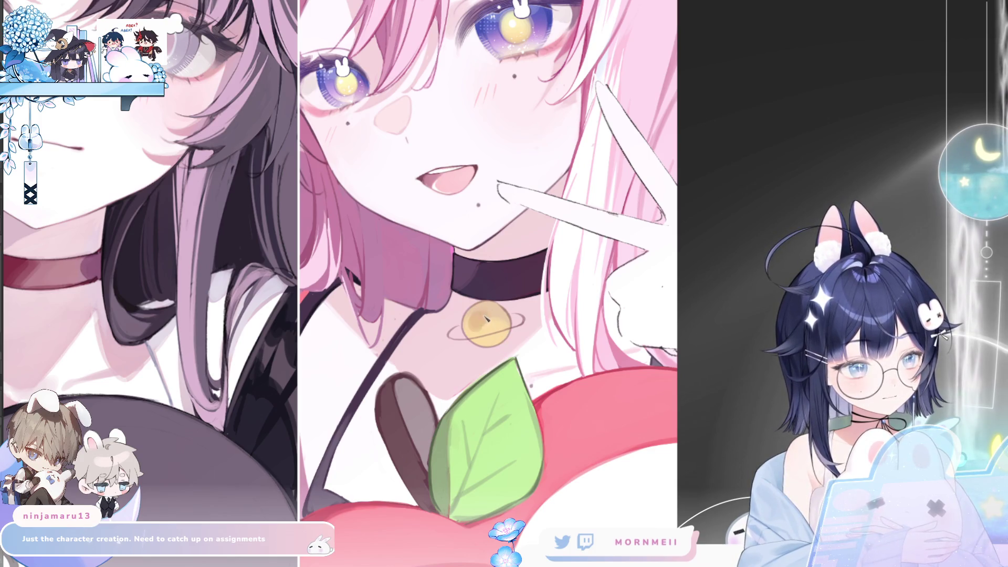
{"action": "key", "text": "h"}
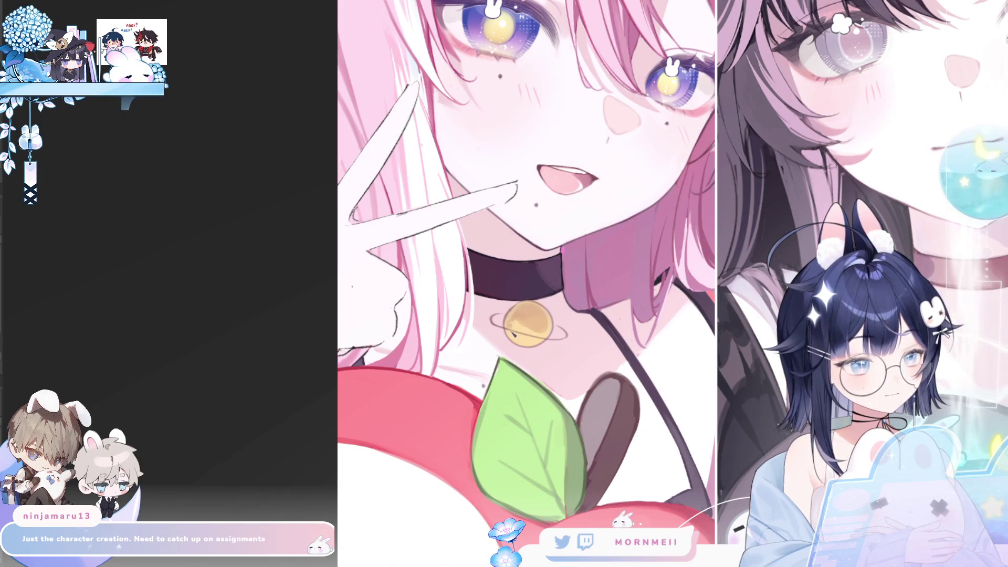
{"action": "key", "text": "h"}
{"action": "key", "text": "h"}
{"action": "key", "text": "h"}
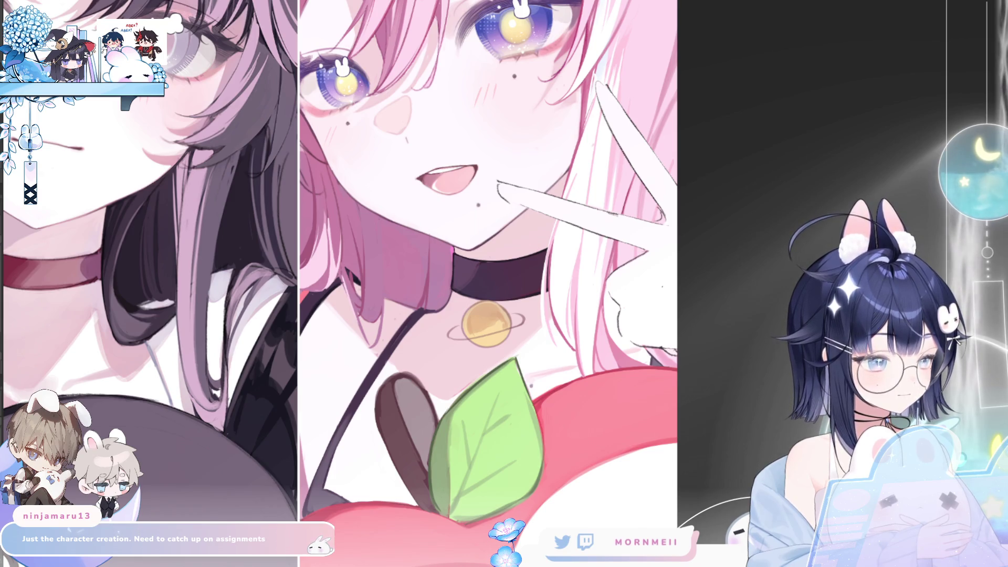
{"action": "scroll", "coordinate": [425, 326], "scroll_direction": "up", "scroll_amount": 3}
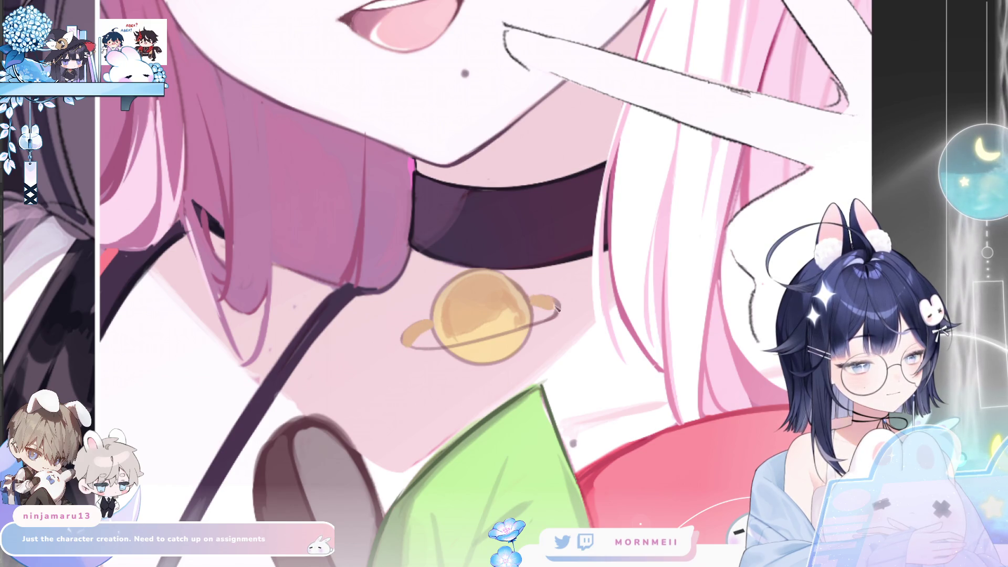
{"action": "key", "text": "h"}
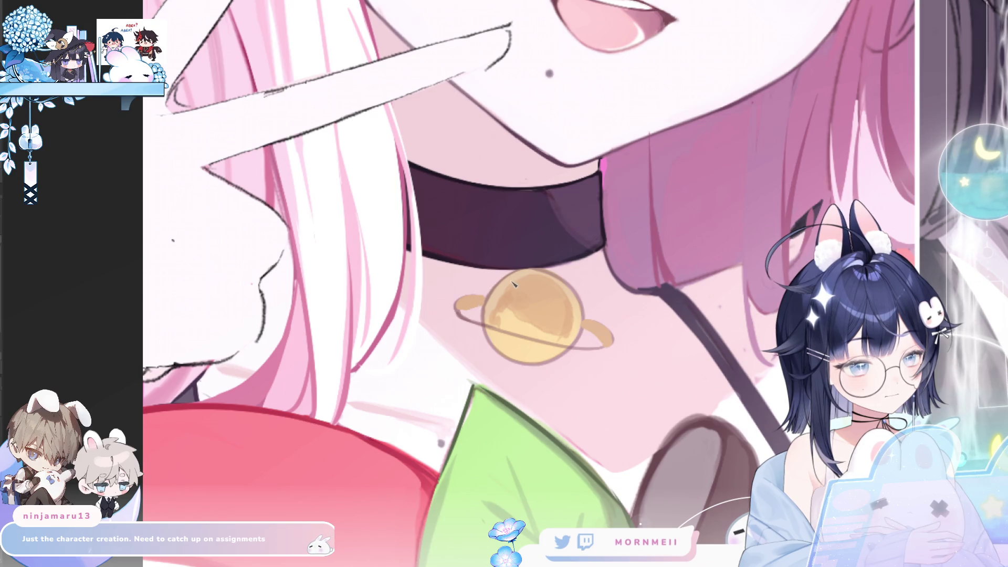
{"action": "key", "text": "h"}
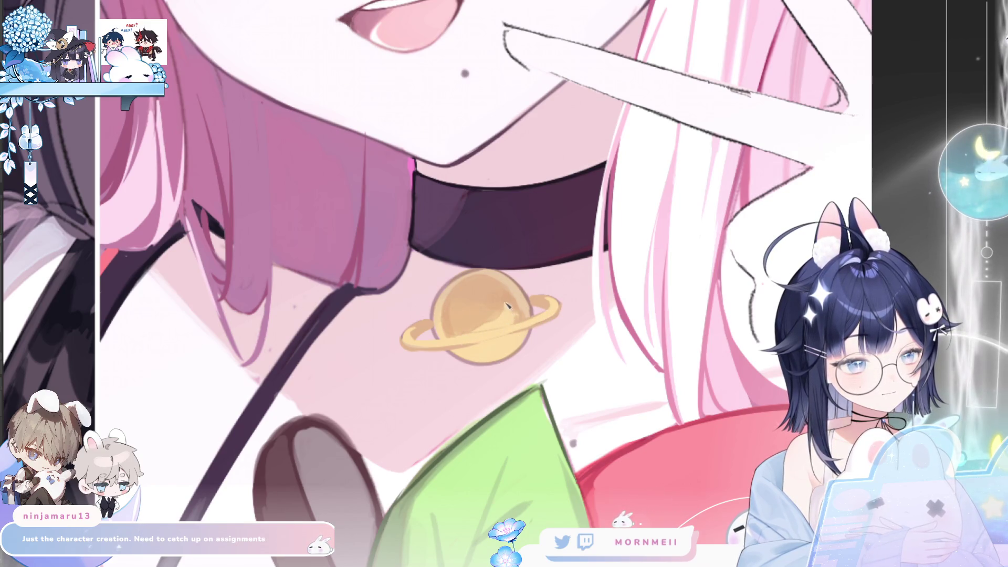
{"action": "key", "text": "h"}
{"action": "key", "text": "h"}
{"action": "scroll", "coordinate": [515, 303], "scroll_direction": "down", "scroll_amount": 3}
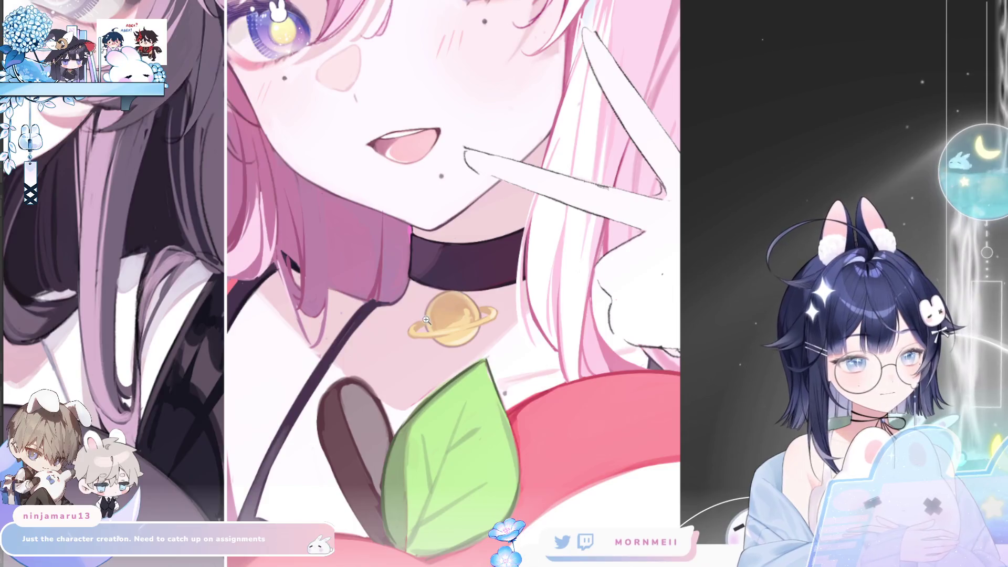
Paint brown shading on the pendant's upper part and blend it into a smooth cap.
{"action": "scroll", "coordinate": [515, 303], "scroll_direction": "up", "scroll_amount": 4}
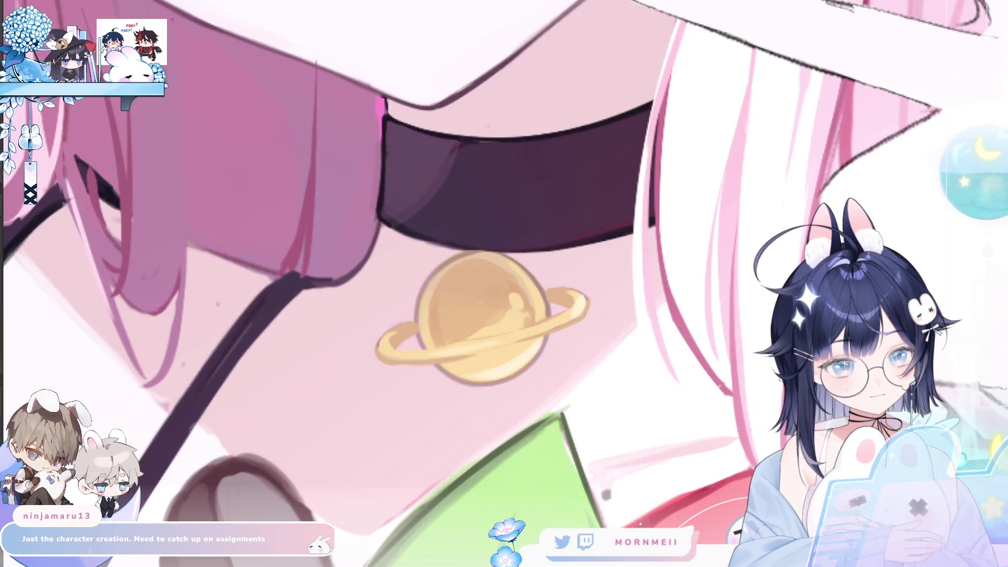
{"action": "left_click_drag", "start_coordinate": [441, 333], "coordinate": [457, 266]}
{"action": "left_click_drag", "start_coordinate": [483, 317], "coordinate": [449, 265]}
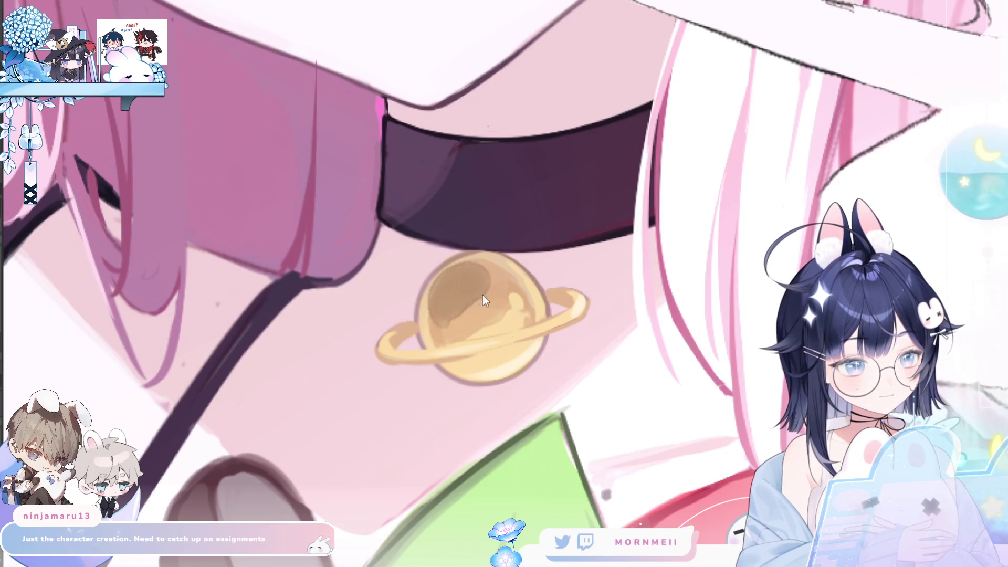
{"action": "left_click_drag", "start_coordinate": [447, 310], "coordinate": [494, 265]}
{"action": "left_click_drag", "start_coordinate": [457, 307], "coordinate": [488, 276]}
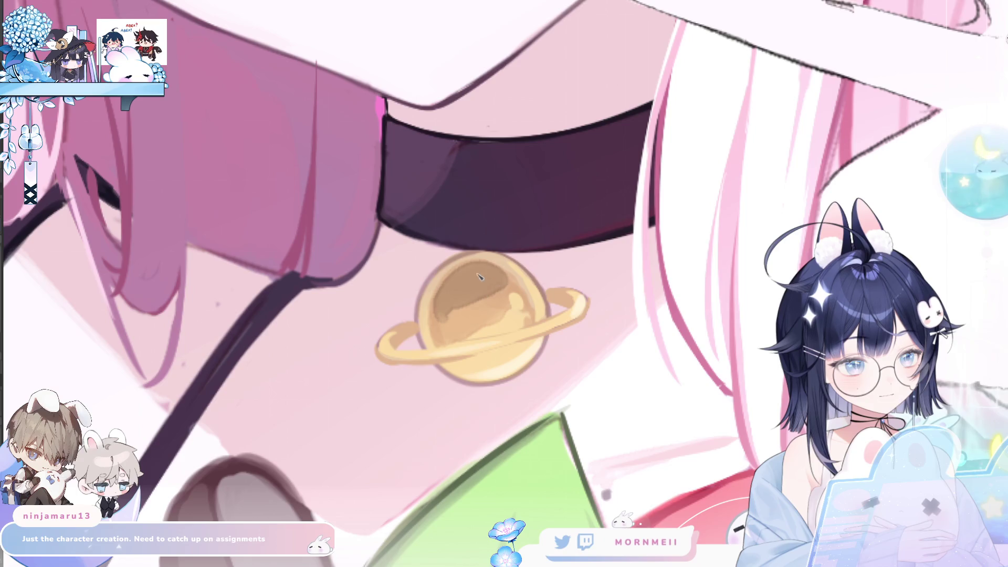
{"action": "key", "text": "h"}
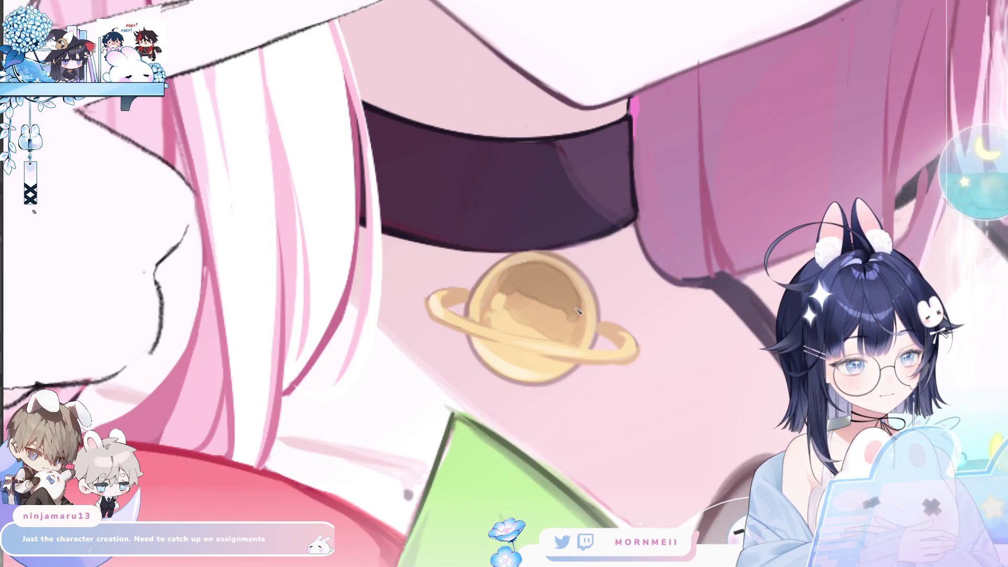
{"action": "scroll", "coordinate": [556, 320], "scroll_direction": "down", "scroll_amount": 4}
{"action": "scroll", "coordinate": [505, 294], "scroll_direction": "down", "scroll_amount": 3}
{"action": "scroll", "coordinate": [468, 274], "scroll_direction": "down", "scroll_amount": 2}
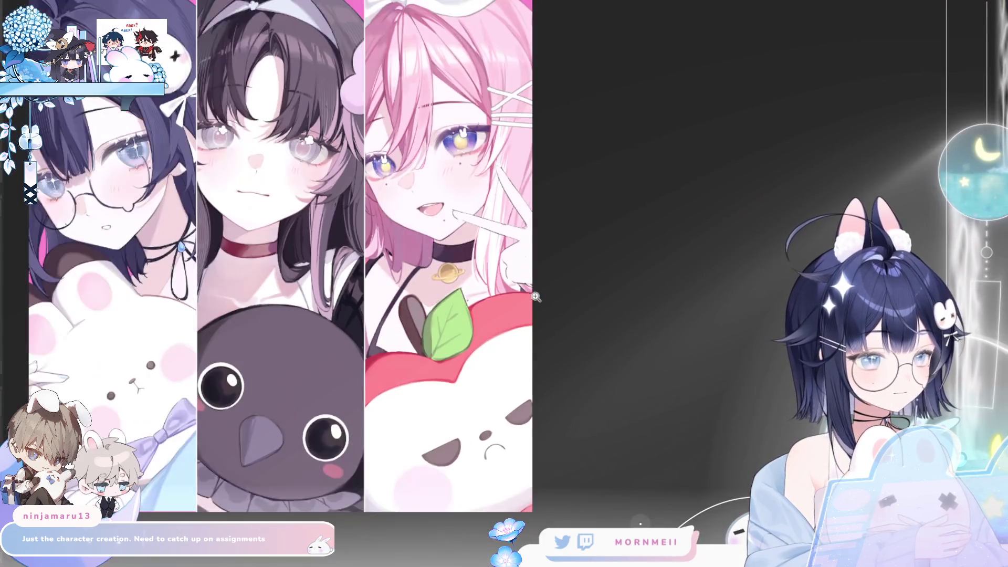
Zoom between the whole illustration and the pink-haired girl's panel, checking the pendant mirrored.
{"action": "scroll", "coordinate": [468, 275], "scroll_direction": "up", "scroll_amount": 3}
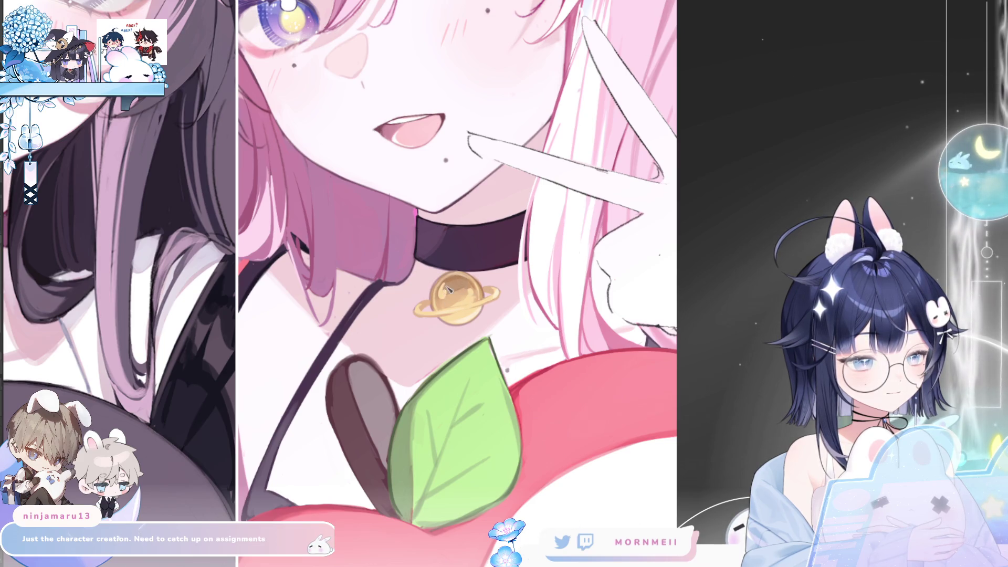
{"action": "scroll", "coordinate": [450, 287], "scroll_direction": "down", "scroll_amount": 2}
{"action": "key", "text": "h"}
{"action": "key", "text": "h"}
{"action": "scroll", "coordinate": [470, 261], "scroll_direction": "up", "scroll_amount": 1}
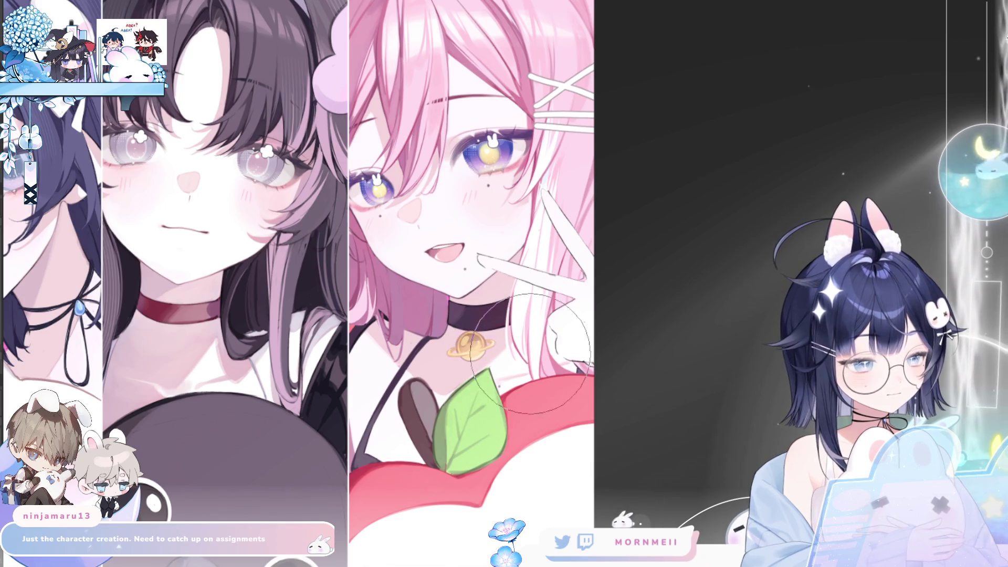
{"action": "key", "text": "m"}
{"action": "key", "text": "m"}
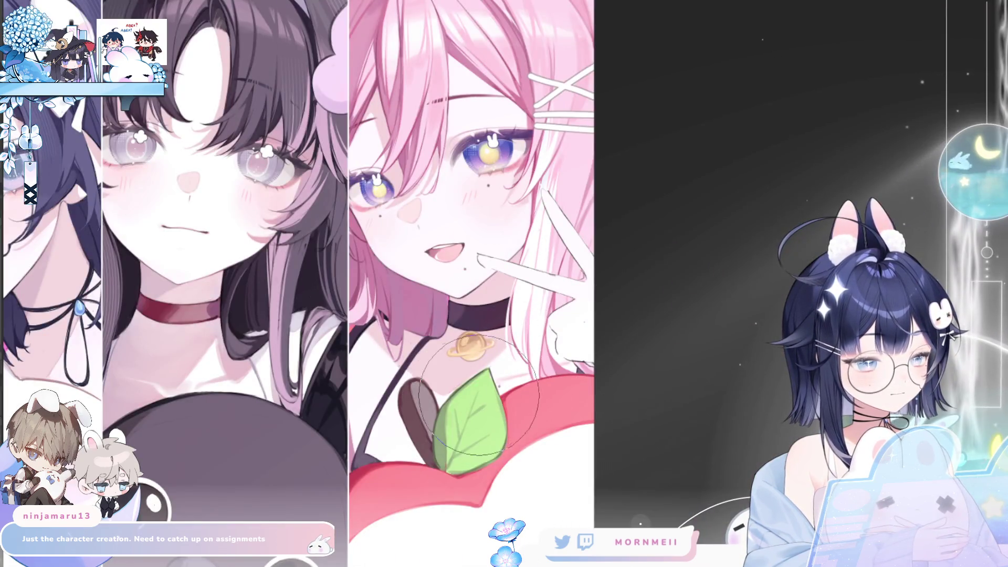
{"action": "key", "text": "ctrl+0"}
{"action": "key", "text": "m"}
{"action": "key", "text": "m"}
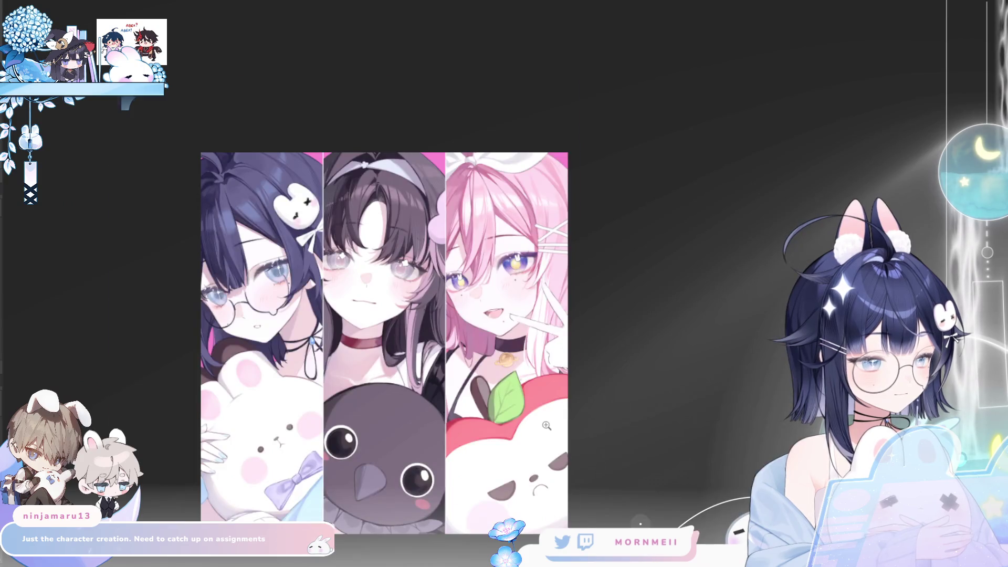
{"action": "left_click", "coordinate": [542, 427]}
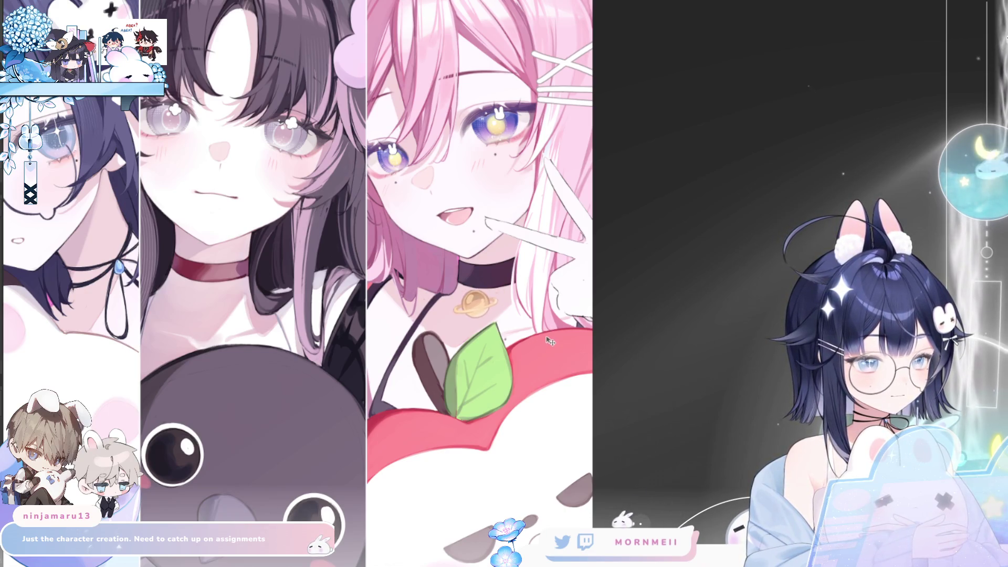
{"action": "key", "text": "m"}
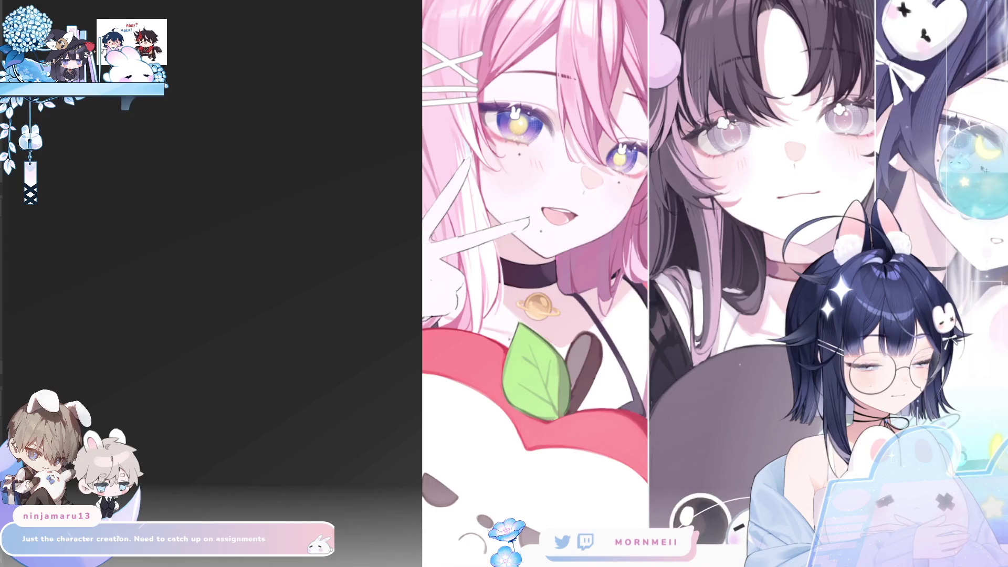
{"action": "key", "text": "m"}
Shift the planet pendant slightly right and compare the whole illustration mirrored.
{"action": "left_click_drag", "start_coordinate": [532, 314], "coordinate": [538, 314]}
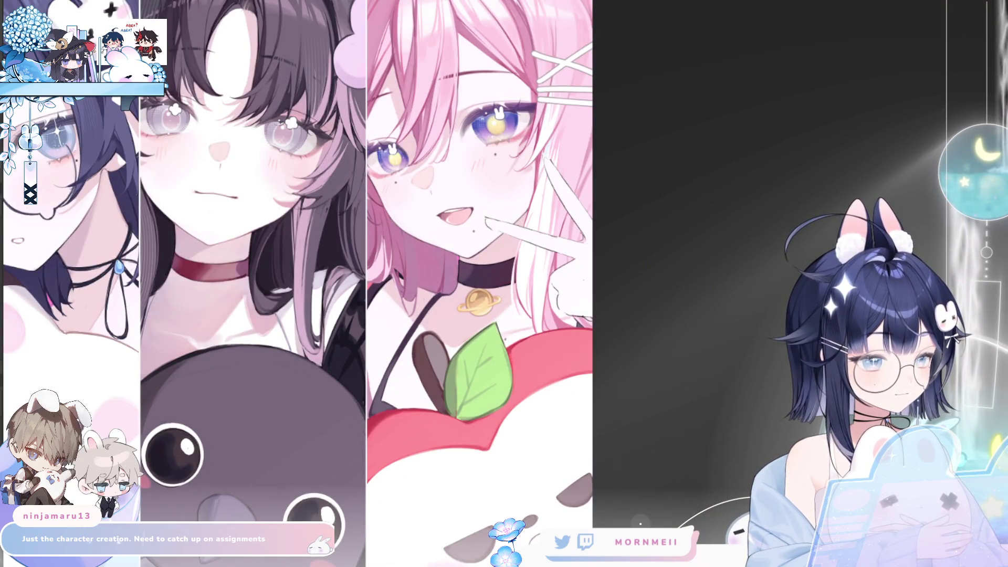
{"action": "key", "text": "ctrl+0"}
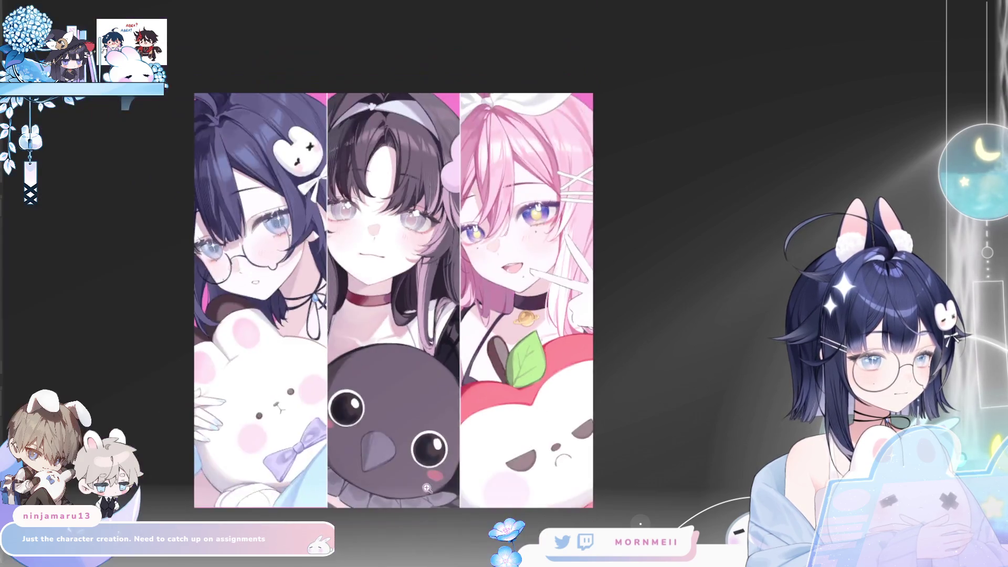
{"action": "key", "text": "m"}
{"action": "key", "text": "m"}
{"action": "left_click_drag", "start_coordinate": [545, 328], "coordinate": [692, 335]}
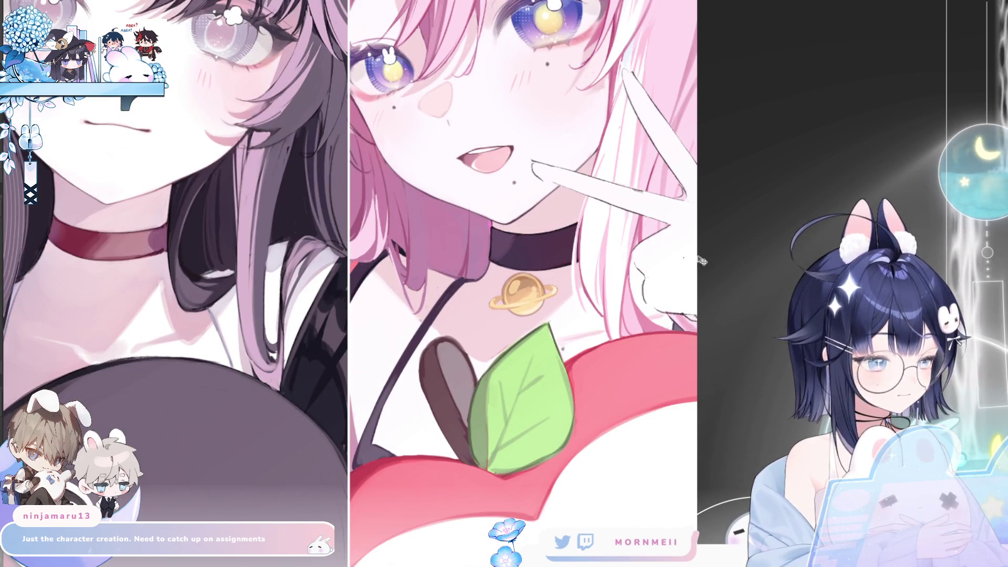
{"action": "left_click", "coordinate": [402, 234]}
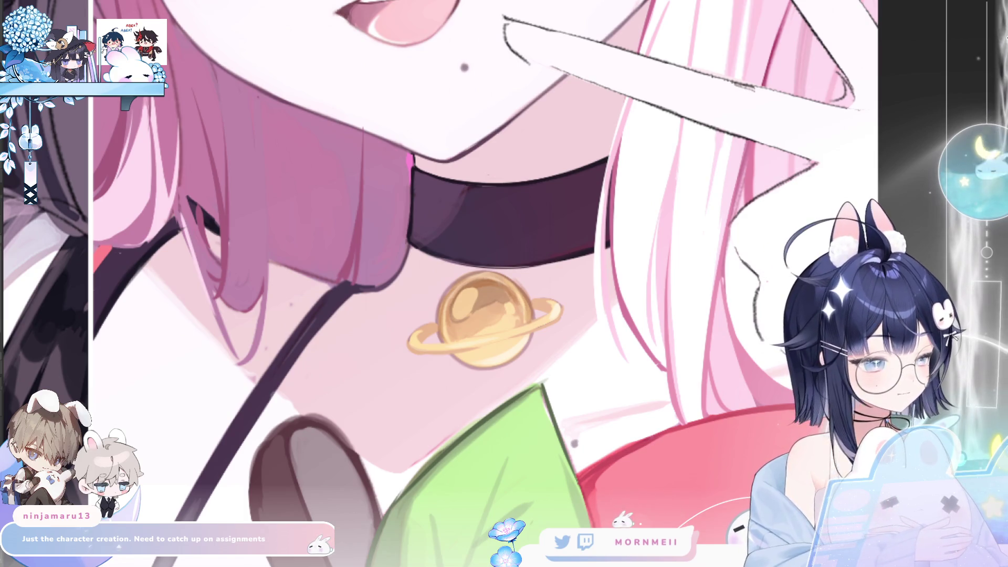
{"action": "left_click", "coordinate": [477, 250]}
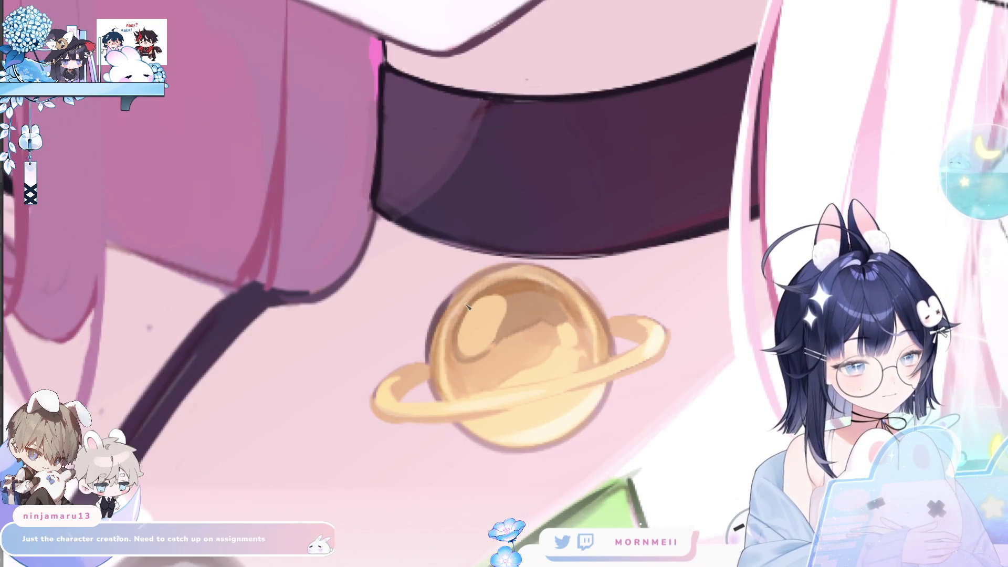
{"action": "key", "text": "h"}
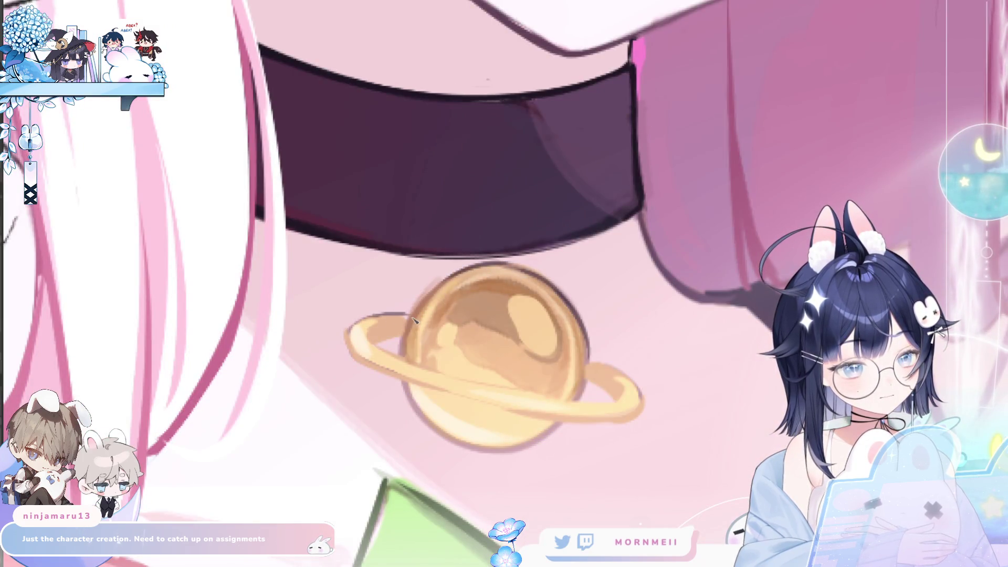
{"action": "key", "text": "h"}
{"action": "scroll", "coordinate": [414, 317], "scroll_direction": "down", "scroll_amount": 5}
{"action": "scroll", "coordinate": [622, 172], "scroll_direction": "up", "scroll_amount": 5}
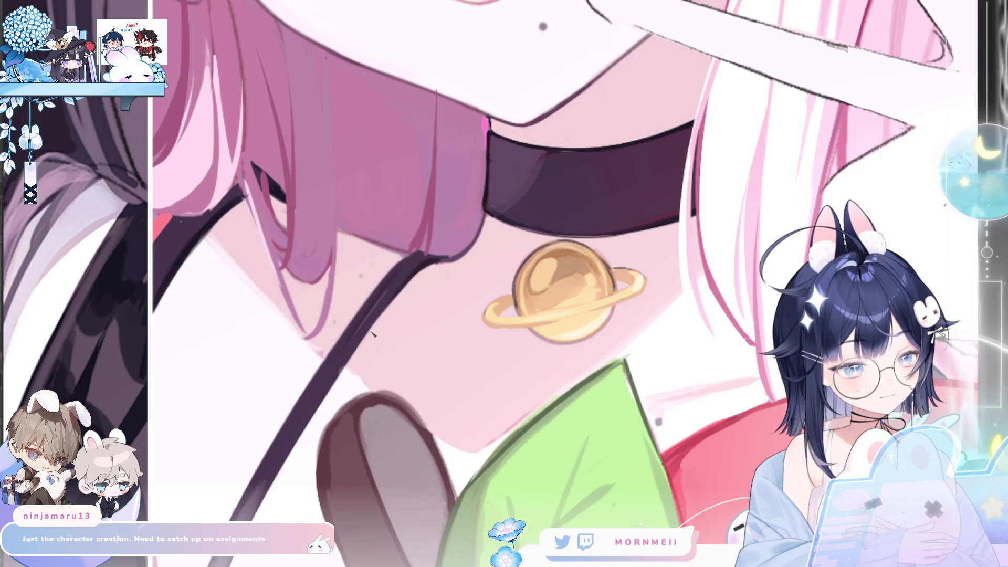
{"action": "scroll", "coordinate": [440, 264], "scroll_direction": "down", "scroll_amount": 5}
{"action": "scroll", "coordinate": [408, 219], "scroll_direction": "up", "scroll_amount": 5}
{"action": "key", "text": "h"}
{"action": "scroll", "coordinate": [415, 202], "scroll_direction": "up", "scroll_amount": 2}
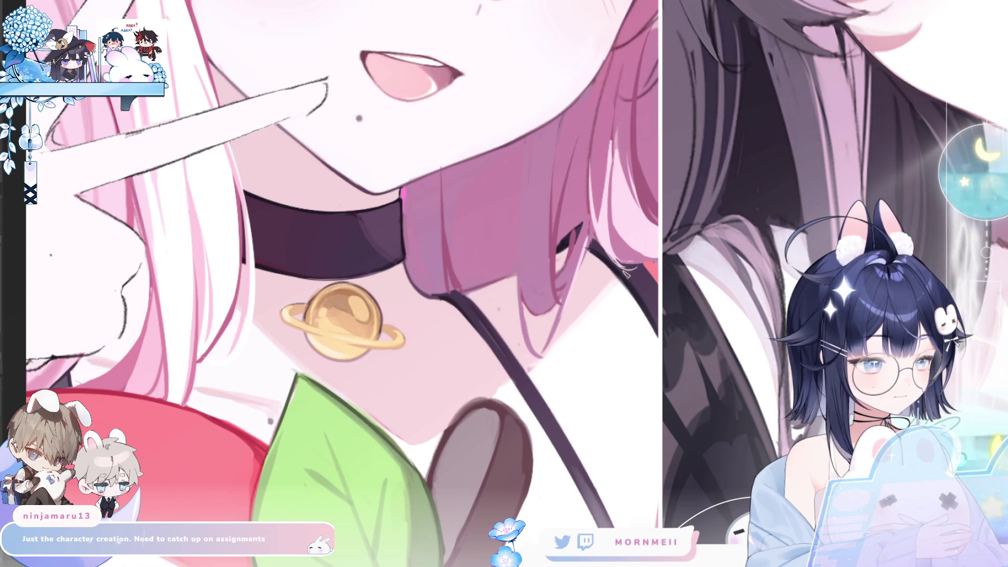
{"action": "scroll", "coordinate": [635, 273], "scroll_direction": "down", "scroll_amount": 5}
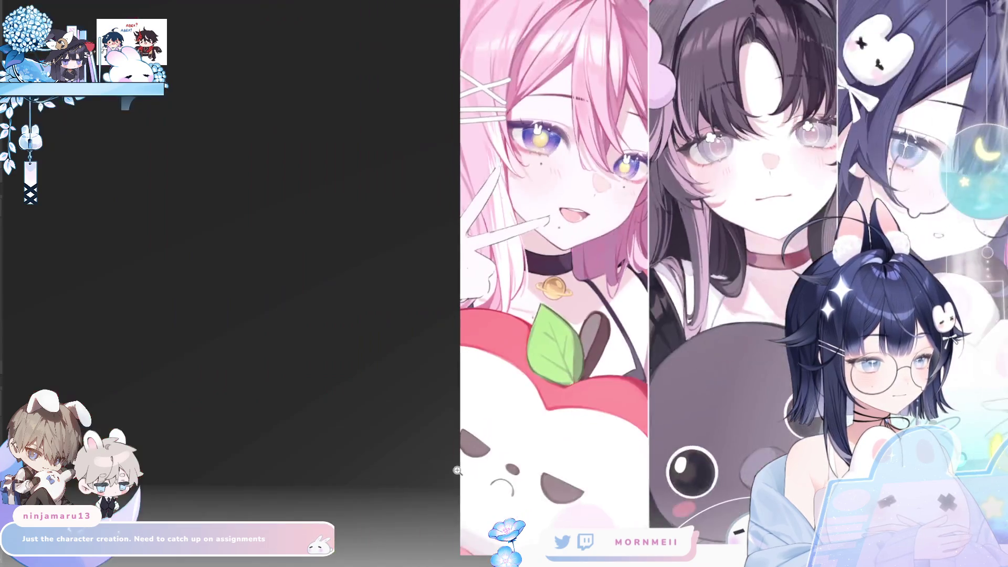
{"action": "key", "text": "h"}
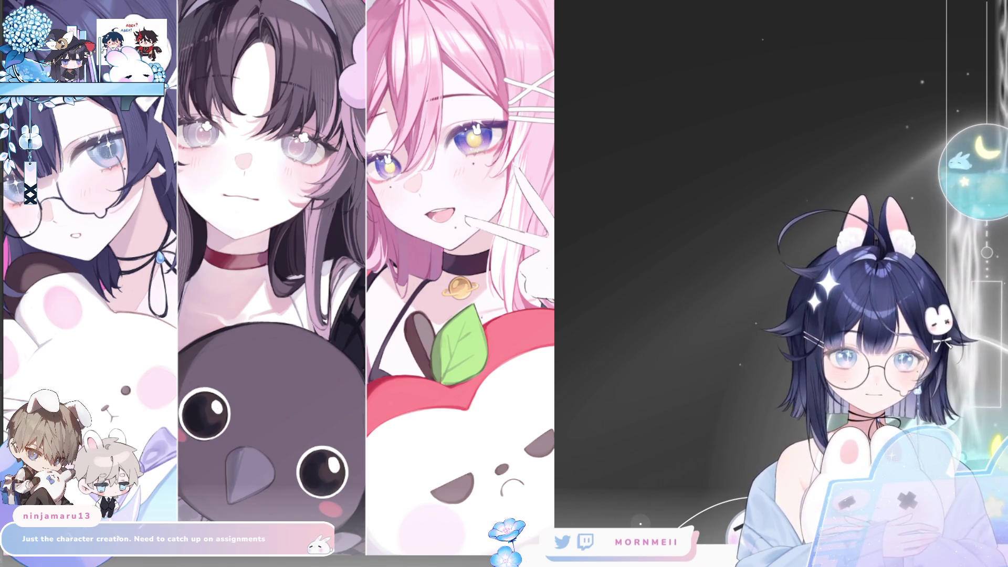
{"action": "key", "text": "h"}
{"action": "key", "text": "h"}
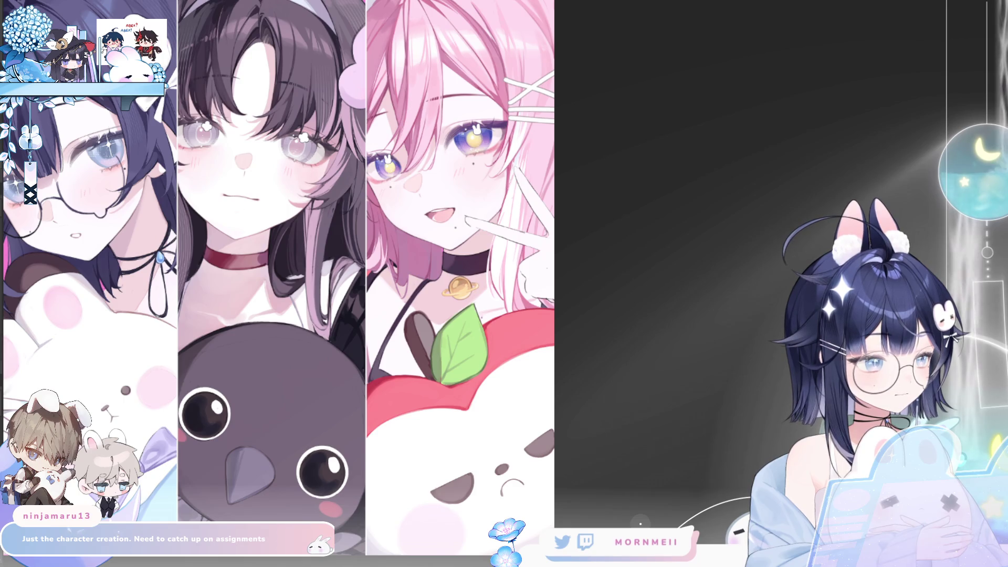
{"action": "left_click_drag", "start_coordinate": [501, 185], "coordinate": [579, 356]}
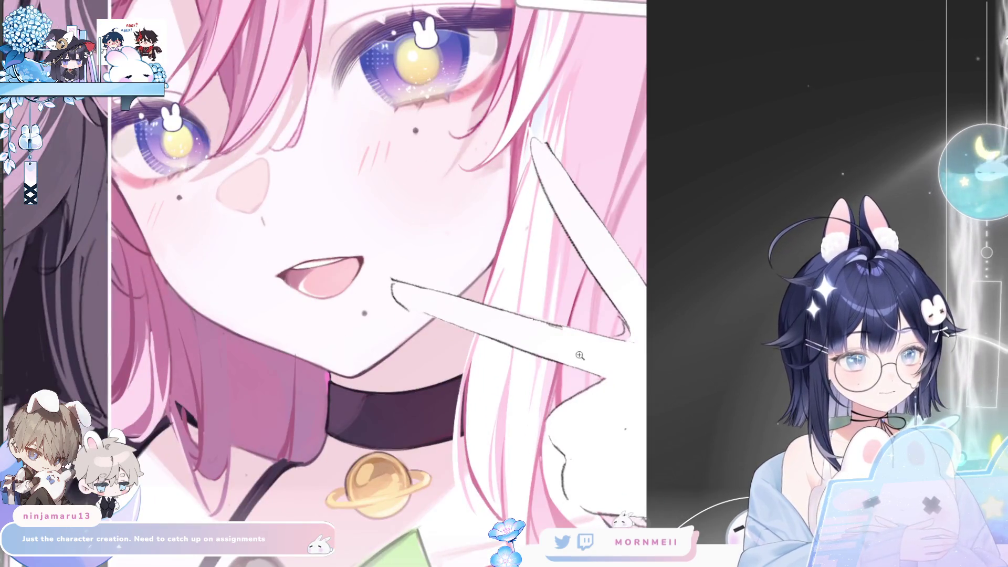
Paint the two fingernails of the peace-sign hand near her lips pink.
{"action": "key", "text": "h"}
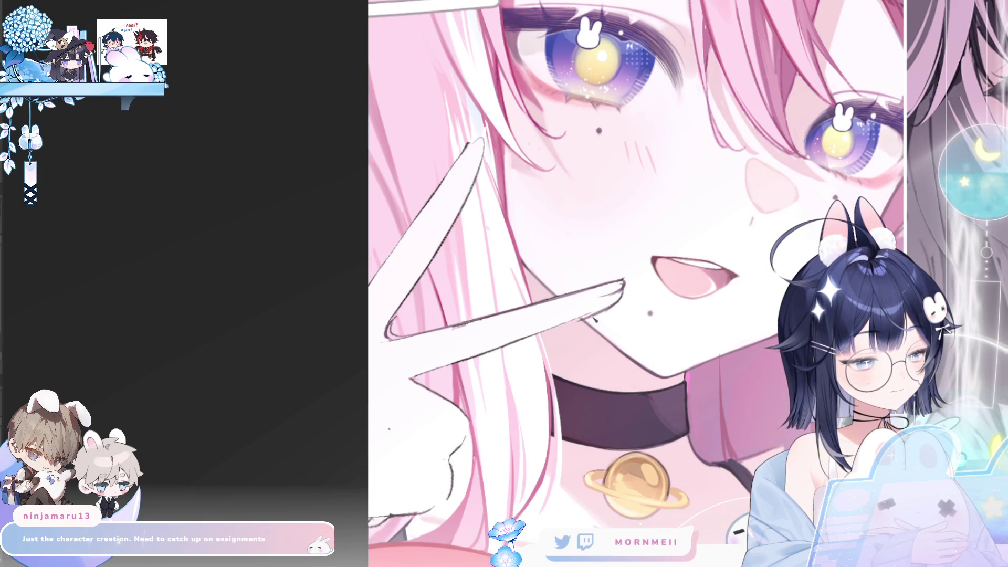
{"action": "key", "text": "h"}
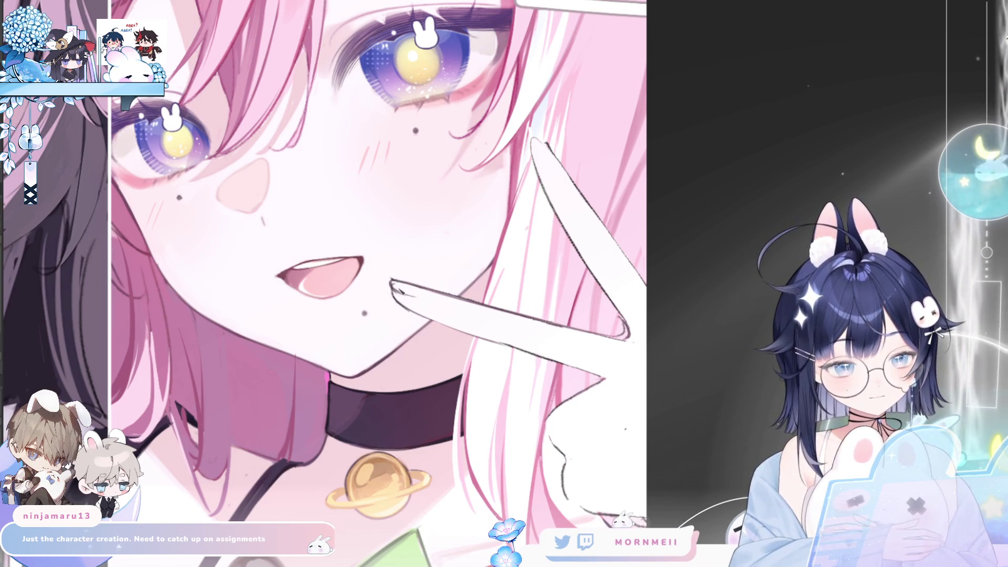
{"action": "left_click_drag", "start_coordinate": [395, 284], "coordinate": [428, 295]}
{"action": "left_click_drag", "start_coordinate": [538, 145], "coordinate": [552, 170]}
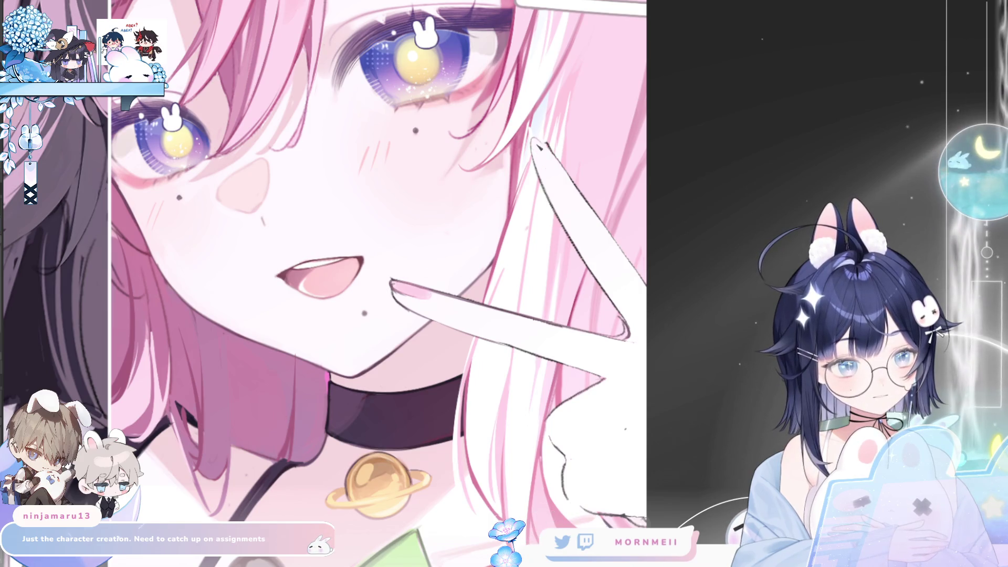
{"action": "scroll", "coordinate": [754, 256], "scroll_direction": "down", "scroll_amount": 4}
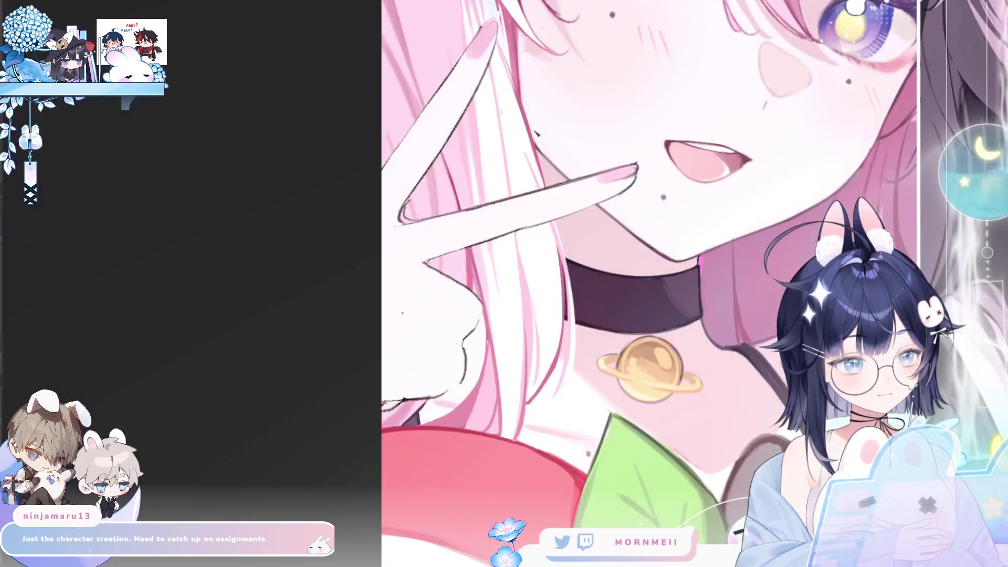
{"action": "scroll", "coordinate": [397, 211], "scroll_direction": "up", "scroll_amount": 4}
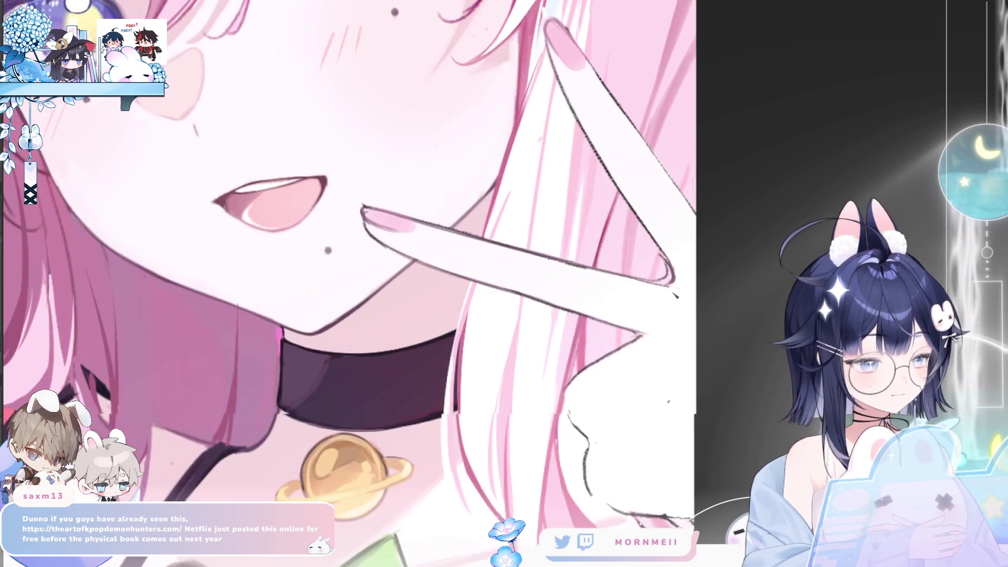
{"action": "left_click_drag", "start_coordinate": [551, 434], "coordinate": [633, 328]}
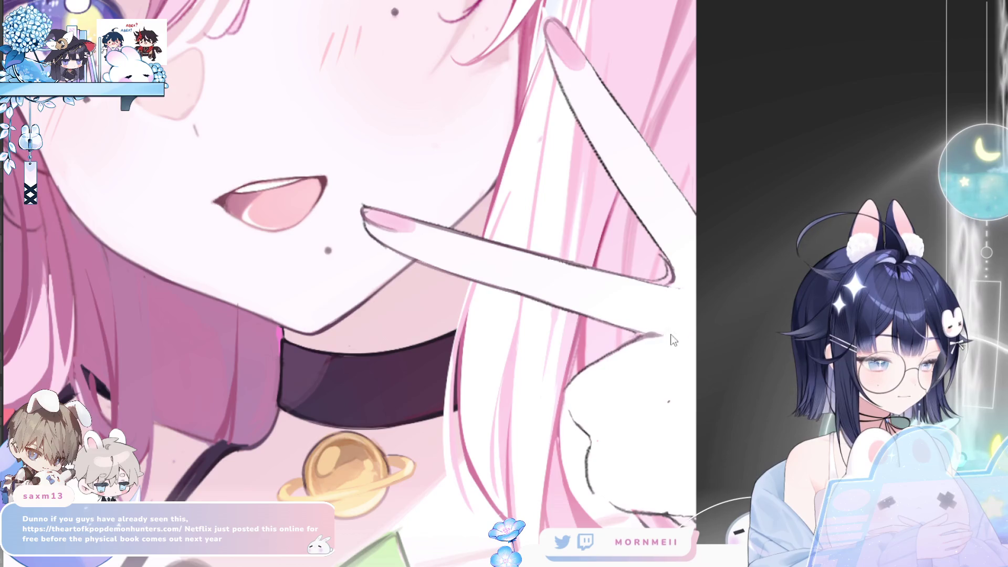
{"action": "scroll", "coordinate": [695, 331], "scroll_direction": "down", "scroll_amount": 5}
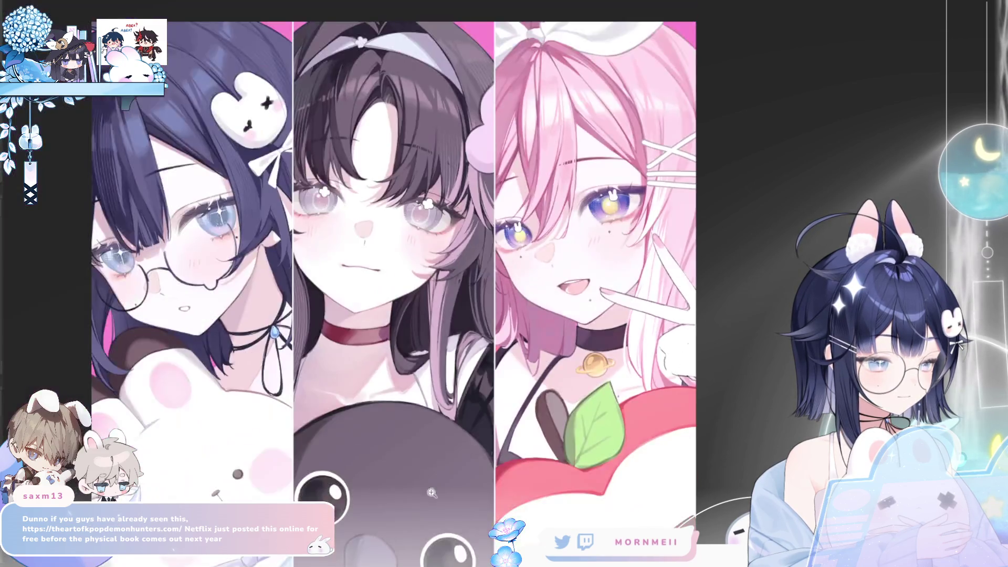
{"action": "key", "text": "h"}
{"action": "key", "text": "h"}
{"action": "scroll", "coordinate": [720, 320], "scroll_direction": "up", "scroll_amount": 5}
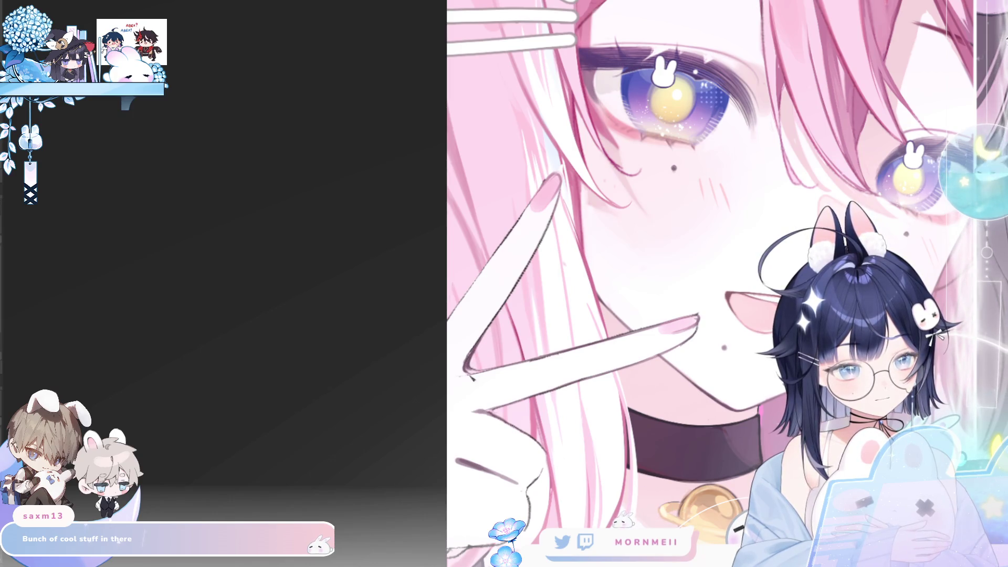
{"action": "key", "text": "h"}
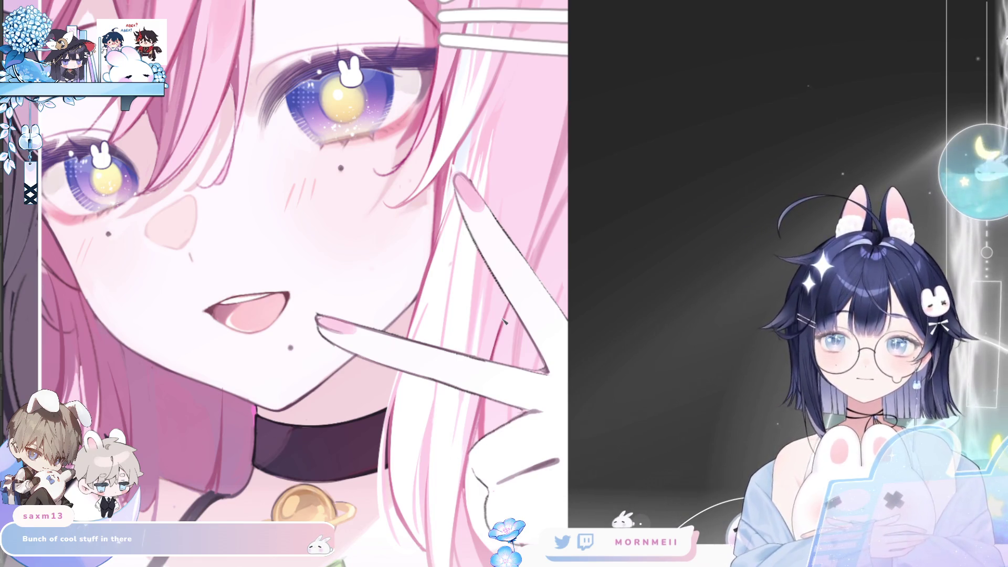
{"action": "scroll", "coordinate": [541, 332], "scroll_direction": "down", "scroll_amount": 5}
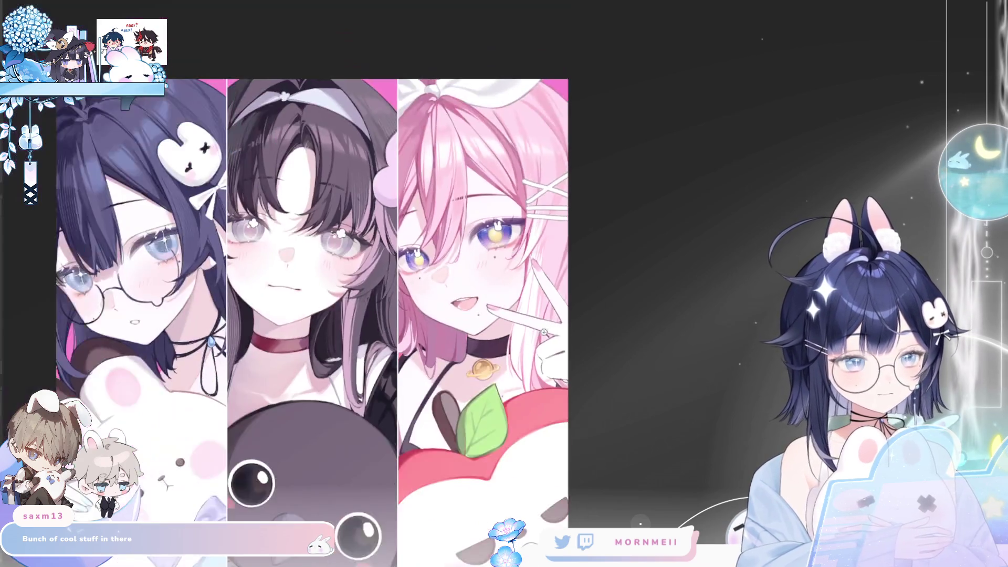
{"action": "scroll", "coordinate": [551, 350], "scroll_direction": "up", "scroll_amount": 3}
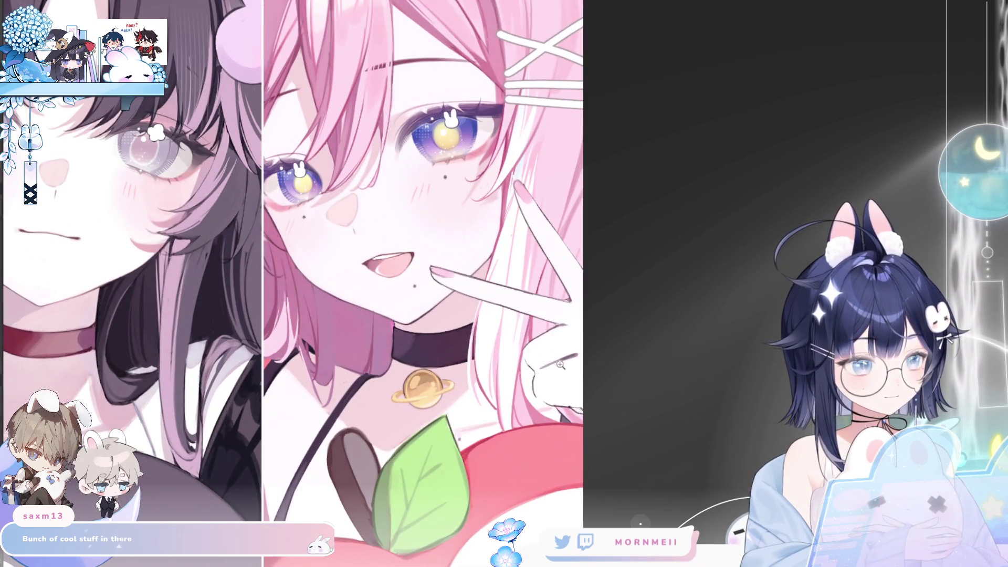
{"action": "scroll", "coordinate": [562, 363], "scroll_direction": "up", "scroll_amount": 2}
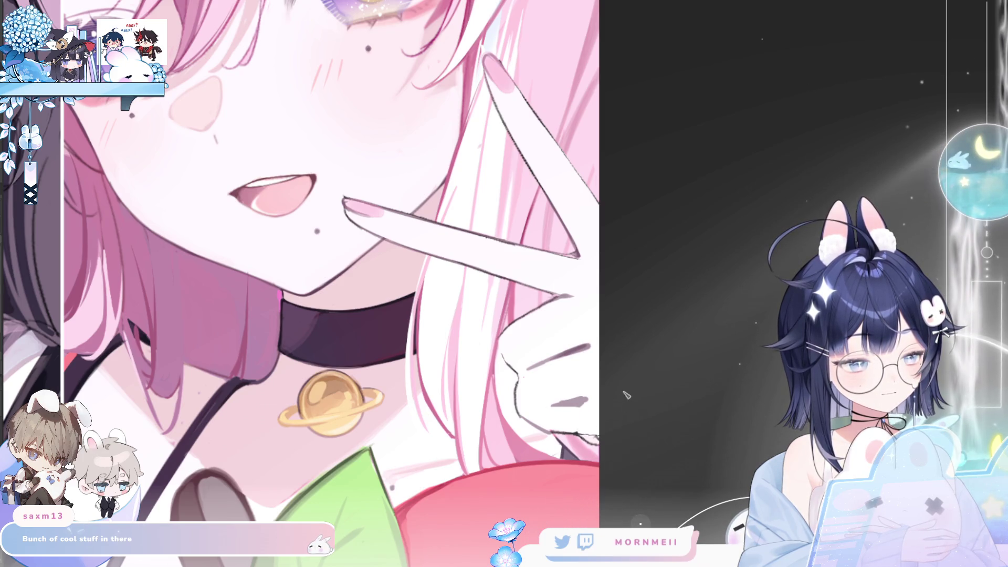
{"action": "scroll", "coordinate": [583, 415], "scroll_direction": "down", "scroll_amount": 5}
{"action": "scroll", "coordinate": [588, 393], "scroll_direction": "up", "scroll_amount": 2}
{"action": "scroll", "coordinate": [566, 411], "scroll_direction": "up", "scroll_amount": 3}
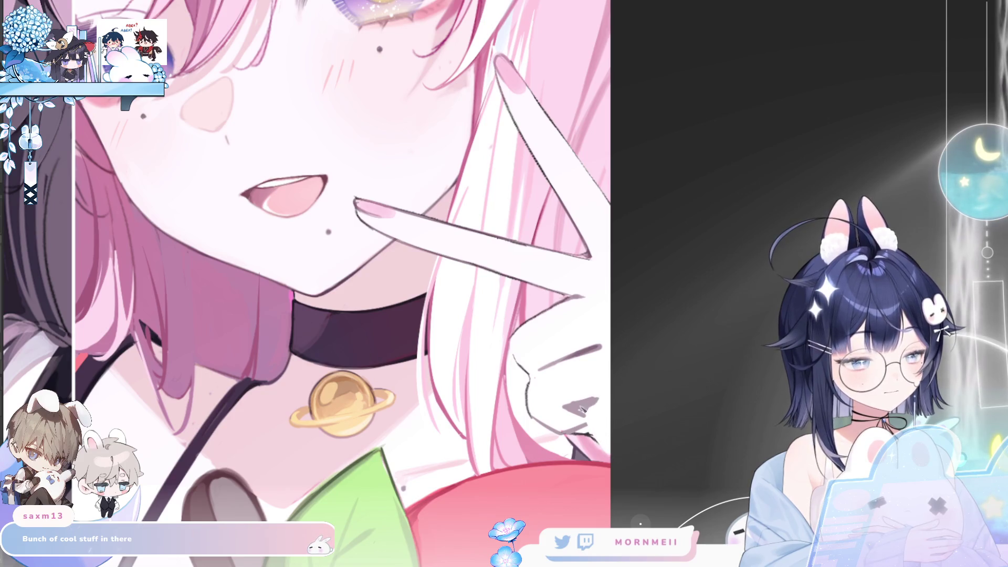
{"action": "scroll", "coordinate": [605, 410], "scroll_direction": "down", "scroll_amount": 3}
{"action": "key", "text": "m"}
{"action": "key", "text": "m"}
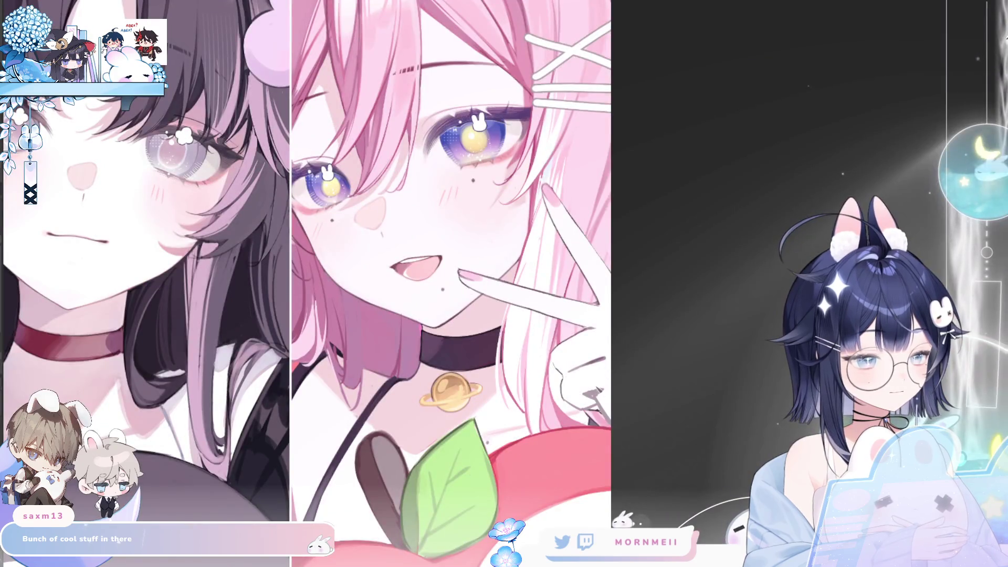
{"action": "key", "text": "m"}
{"action": "key", "text": "m"}
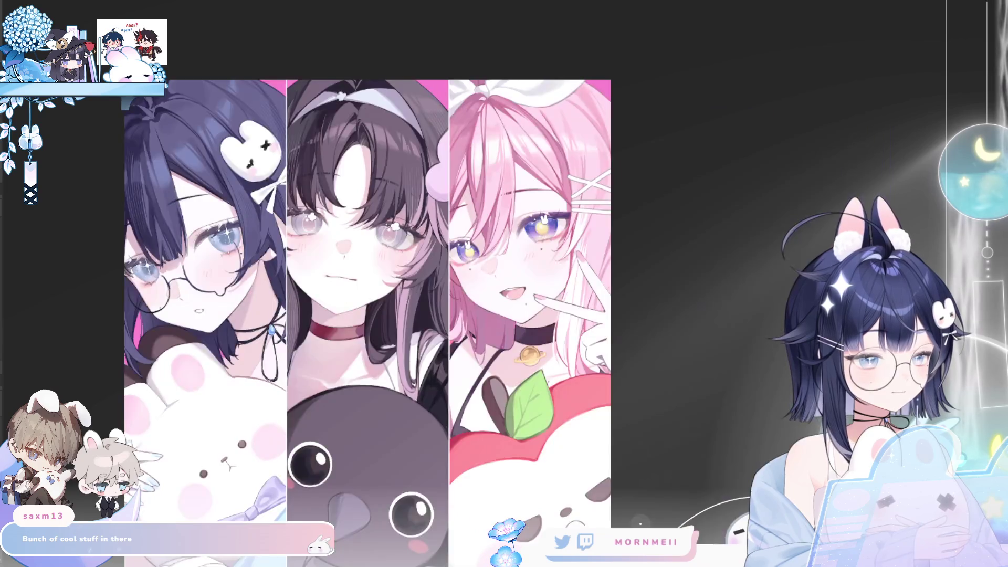
{"action": "left_click", "coordinate": [600, 330]}
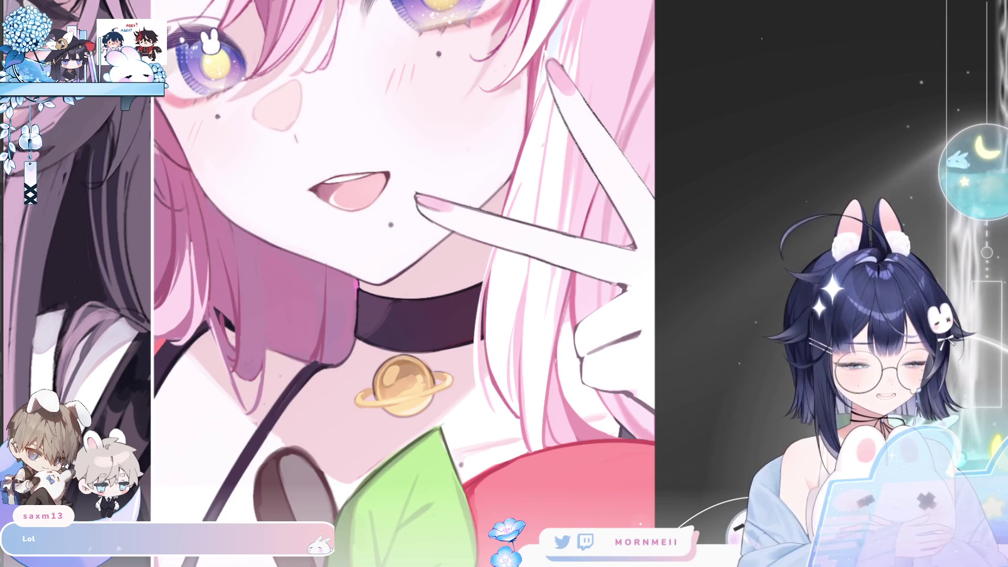
Add line work along the lower finger outline of the peace-sign hand.
{"action": "key", "text": "h"}
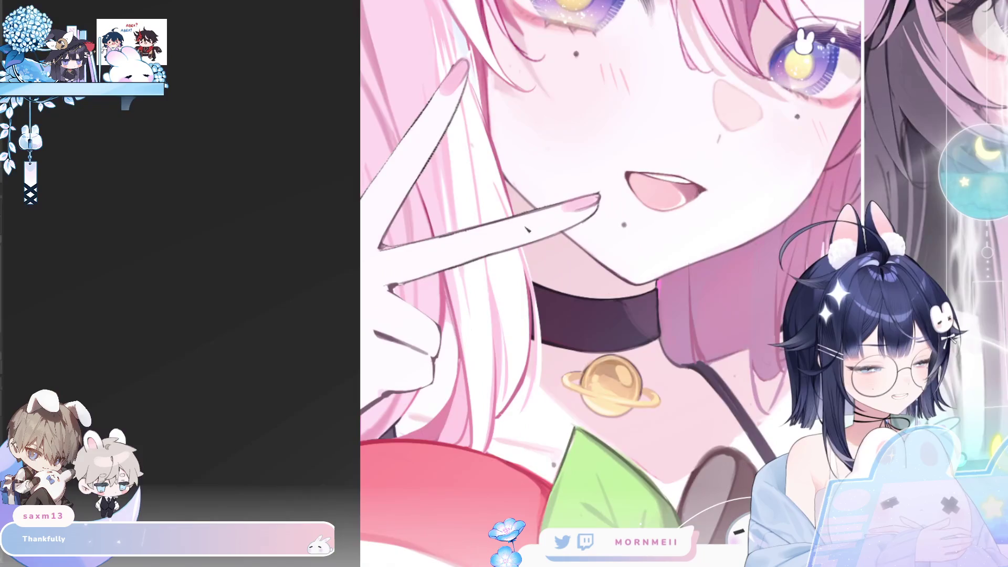
{"action": "left_click_drag", "start_coordinate": [415, 250], "coordinate": [374, 253]}
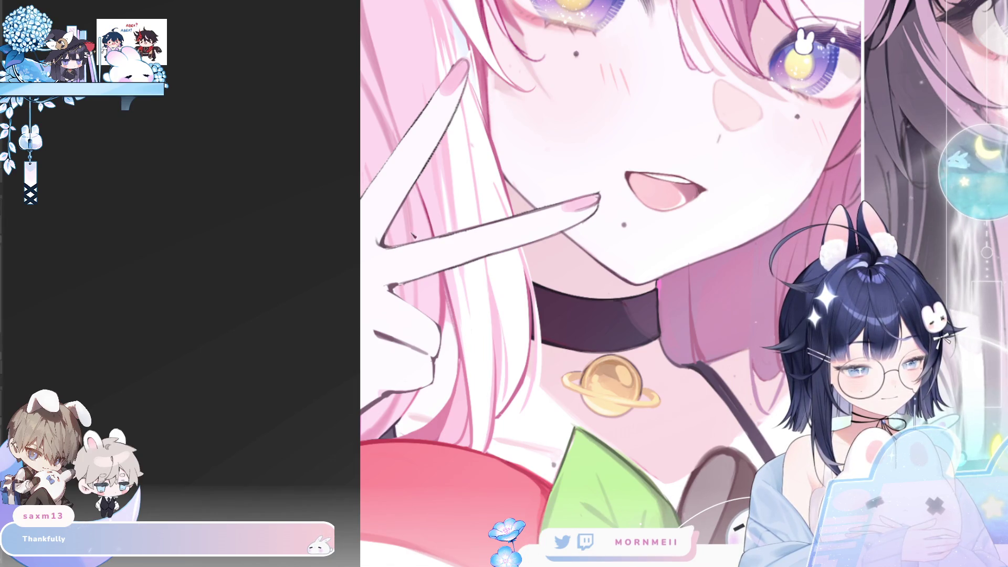
{"action": "scroll", "coordinate": [525, 283], "scroll_direction": "down", "scroll_amount": 5}
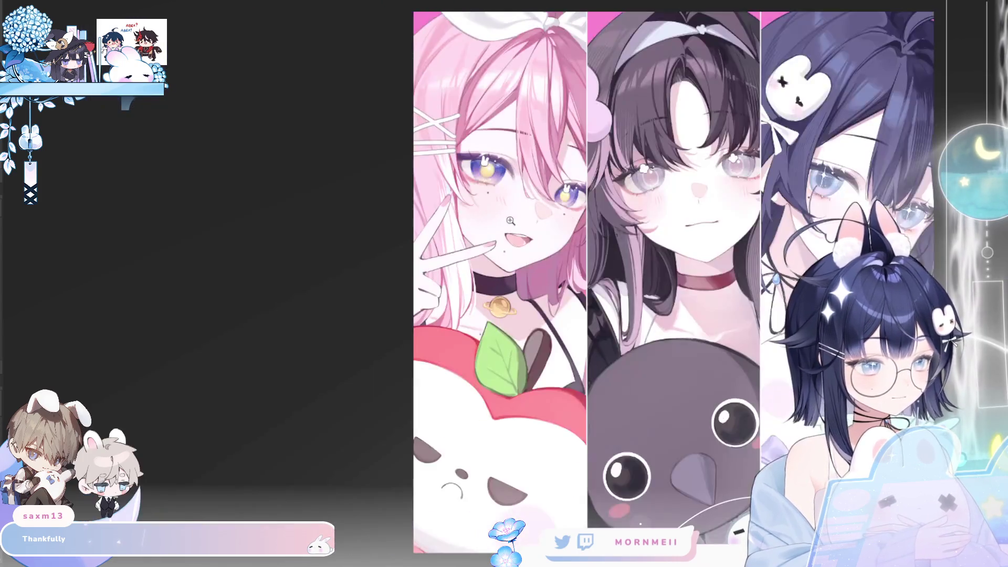
{"action": "scroll", "coordinate": [672, 179], "scroll_direction": "right", "scroll_amount": 3}
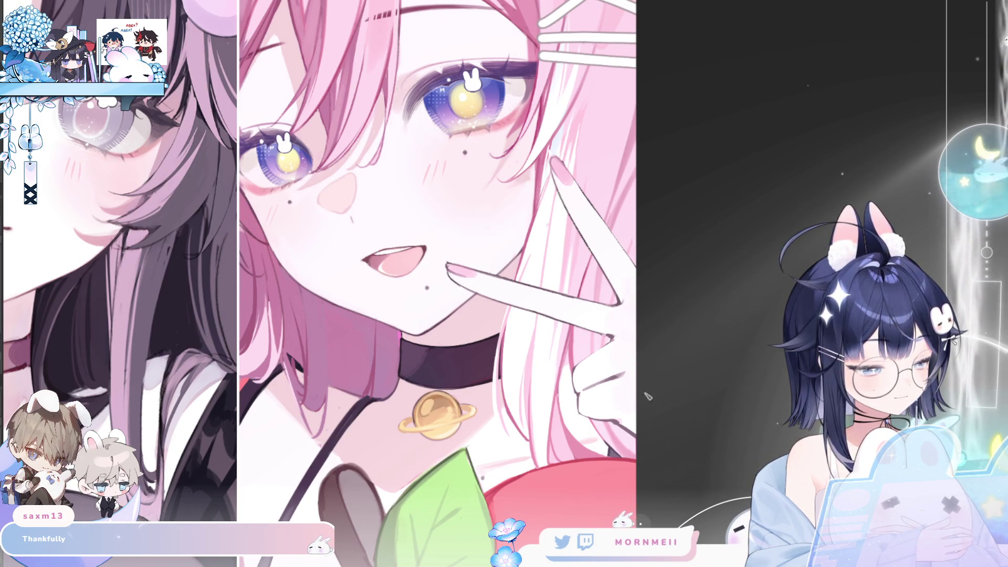
Zoom in and out on the pink-haired girl, checking her hand and face mirrored.
{"action": "key", "text": "m"}
{"action": "key", "text": "m"}
{"action": "key", "text": "minus"}
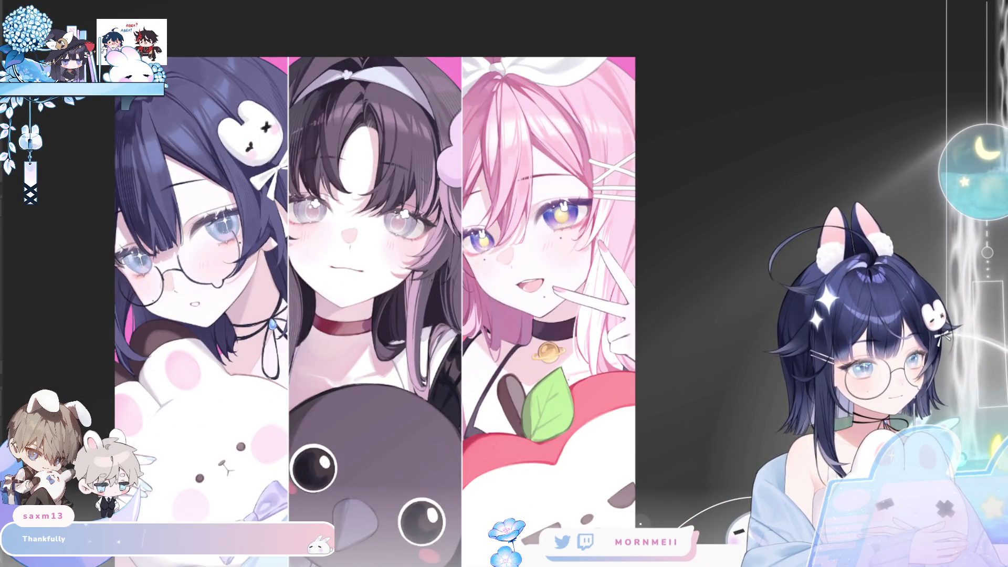
{"action": "key", "text": "plus"}
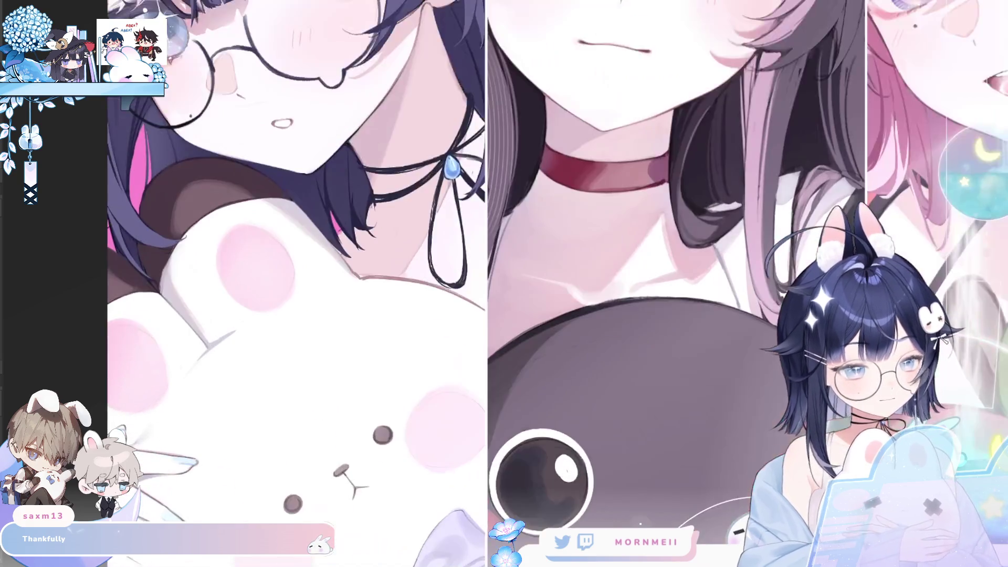
{"action": "key", "text": "minus"}
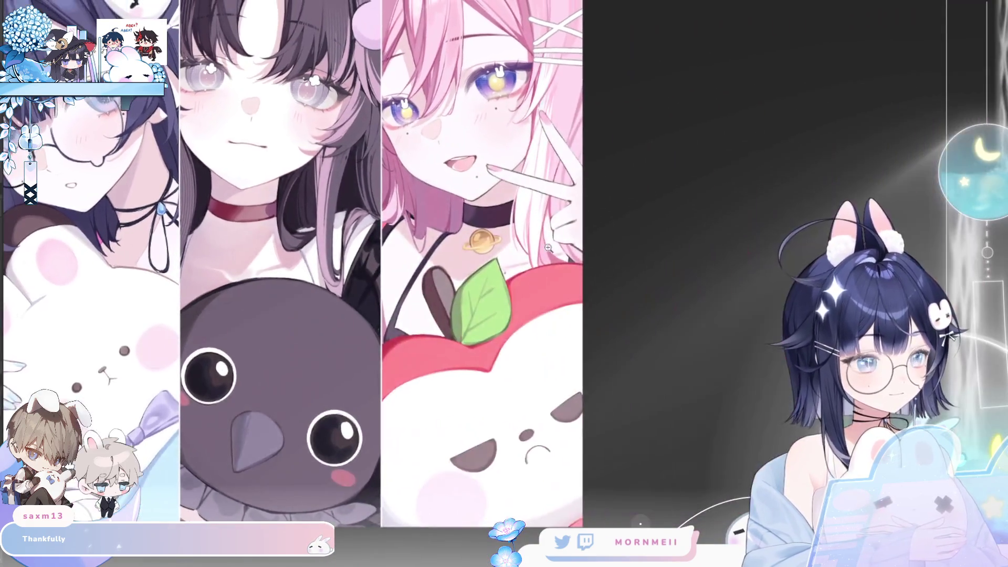
{"action": "key", "text": "plus"}
{"action": "key", "text": "h"}
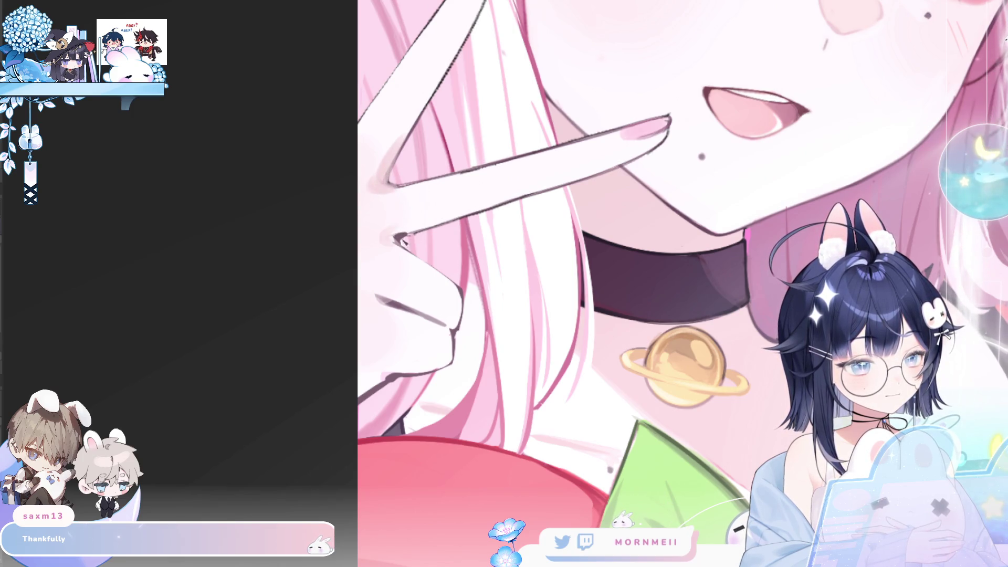
{"action": "key", "text": "h"}
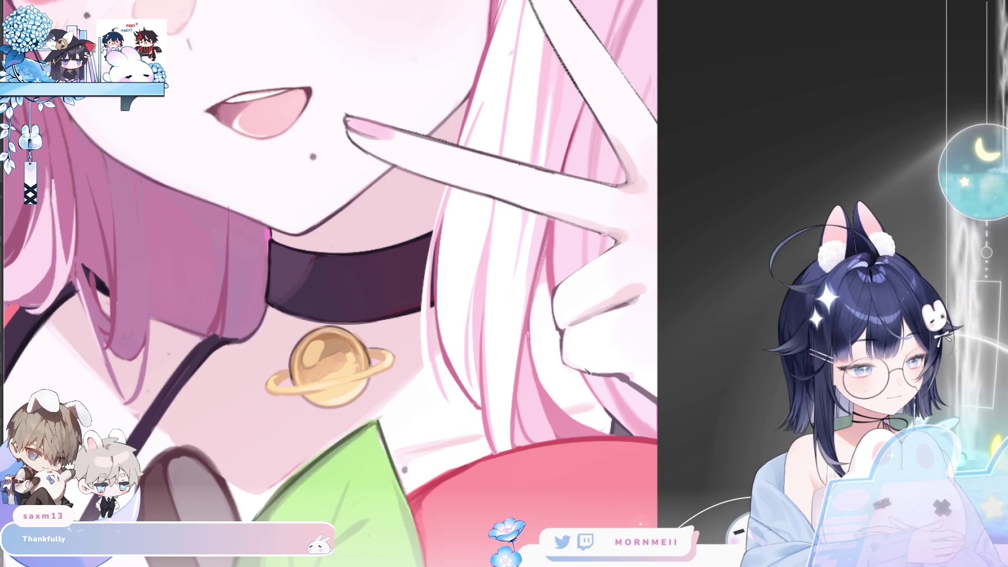
{"action": "key", "text": "h"}
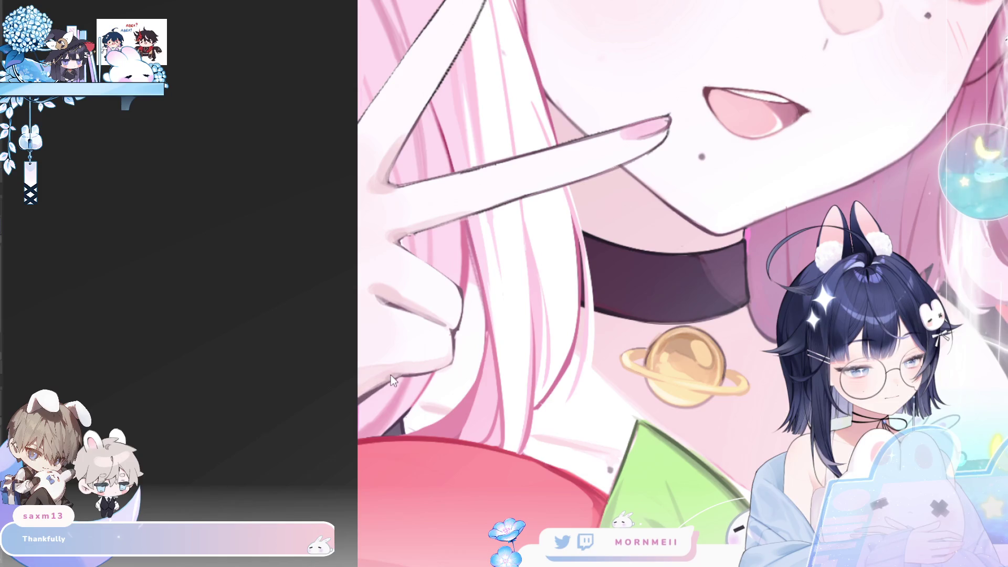
{"action": "key", "text": "h"}
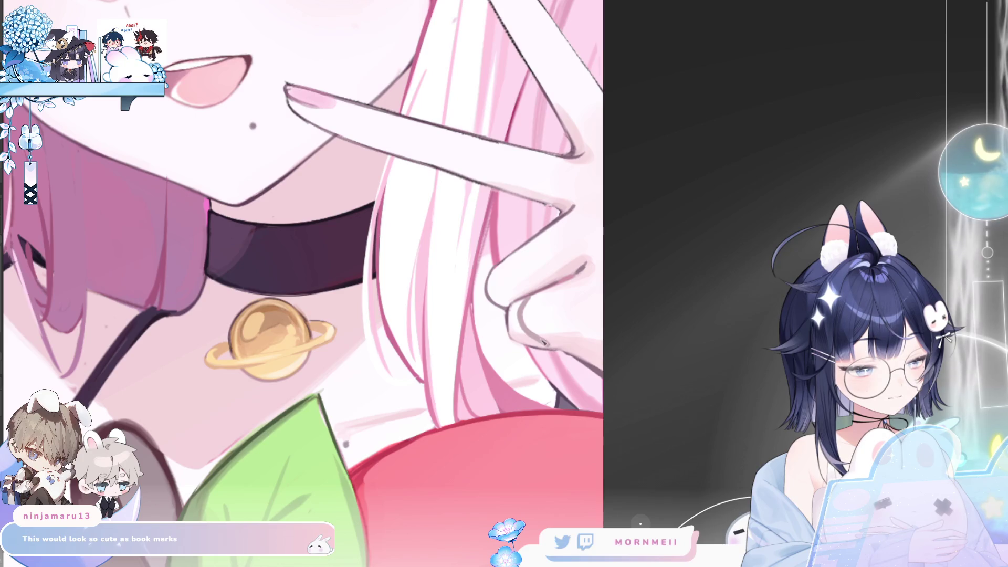
Compare all three panels in mirrored and normal orientation.
{"action": "scroll", "coordinate": [504, 284], "scroll_direction": "left", "scroll_amount": 10}
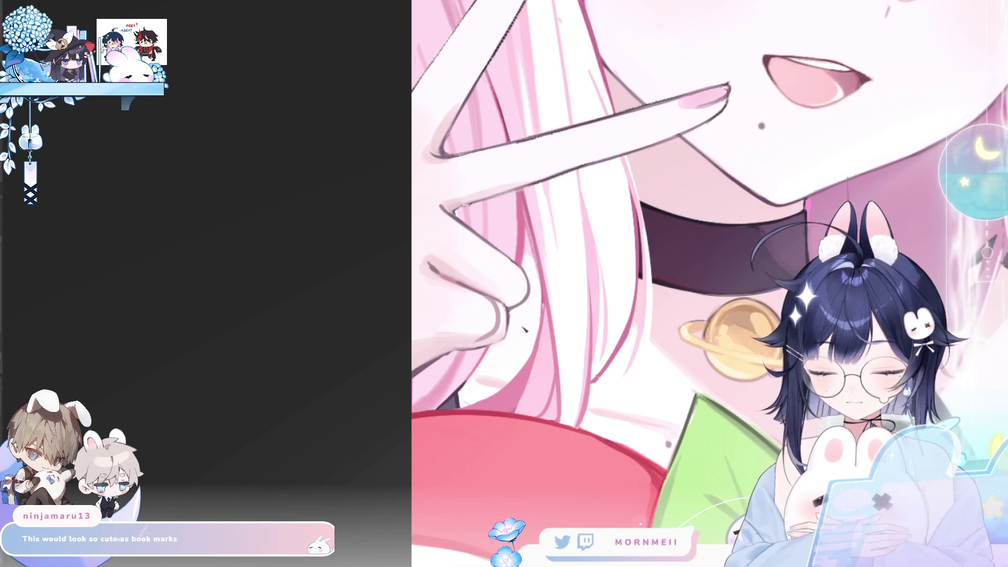
{"action": "key", "text": "m"}
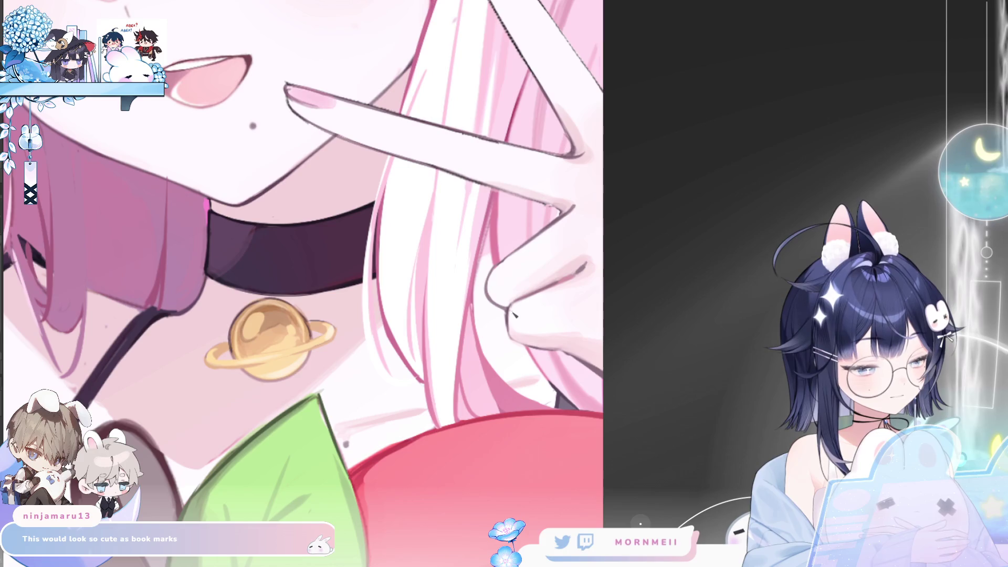
{"action": "scroll", "coordinate": [605, 329], "scroll_direction": "down", "scroll_amount": 3}
{"action": "scroll", "coordinate": [605, 329], "scroll_direction": "down", "scroll_amount": 3}
{"action": "key", "text": "m"}
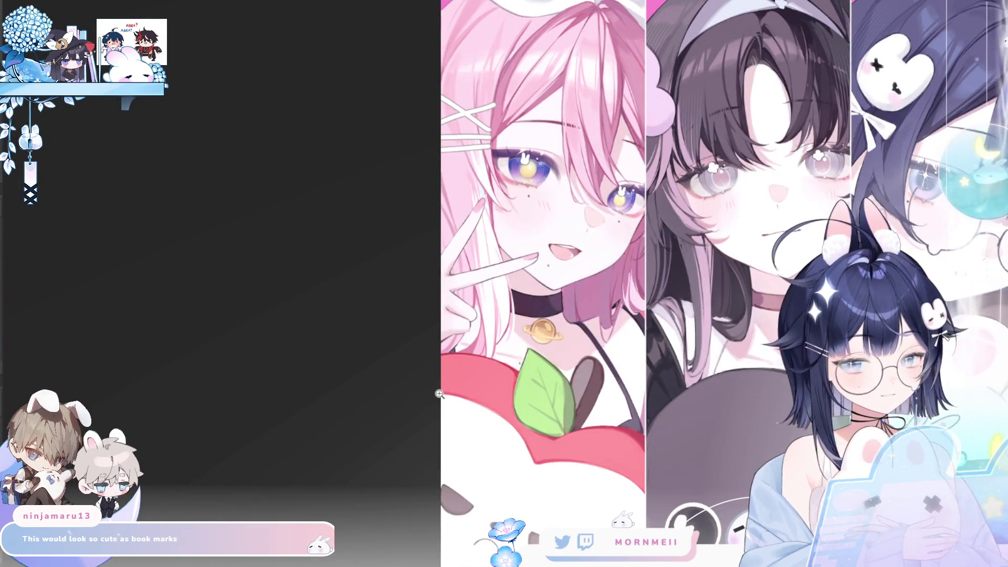
{"action": "key", "text": "m"}
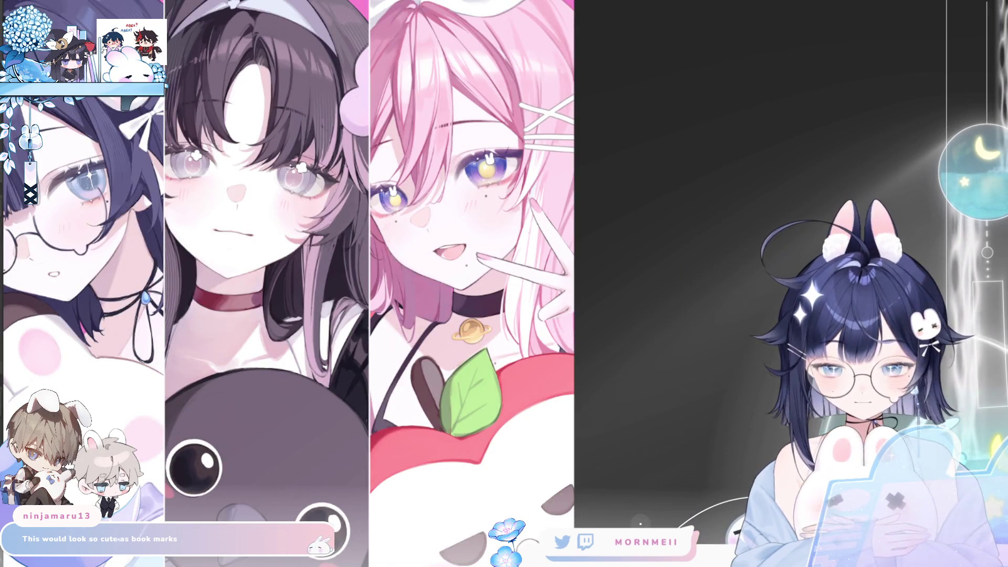
{"action": "scroll", "coordinate": [605, 300], "scroll_direction": "up", "scroll_amount": 2}
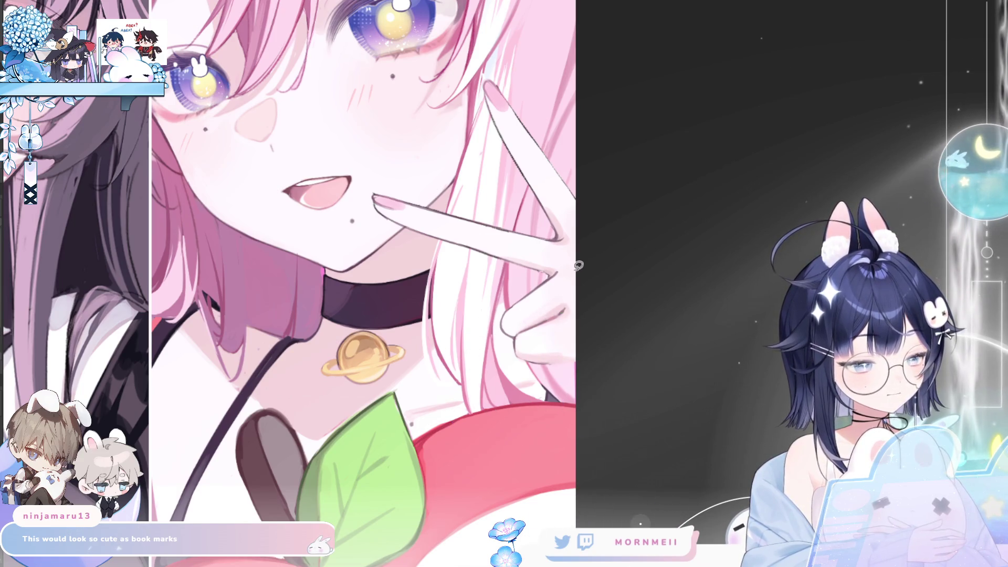
Select the peace-sign hand, rotate it to a slight tilt, and confirm the transform.
{"action": "left_click_drag", "start_coordinate": [561, 406], "coordinate": [572, 405]}
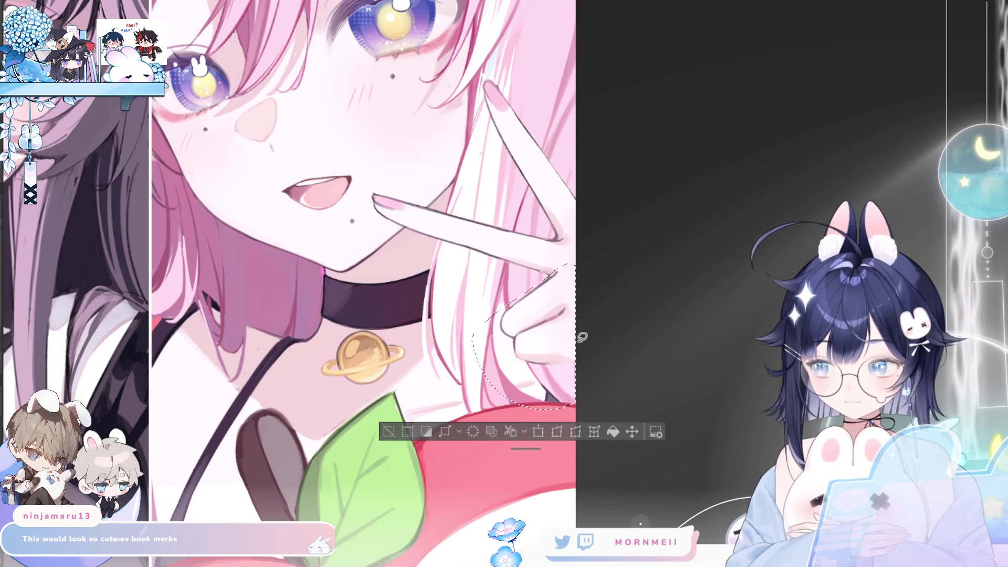
{"action": "left_click", "coordinate": [539, 431]}
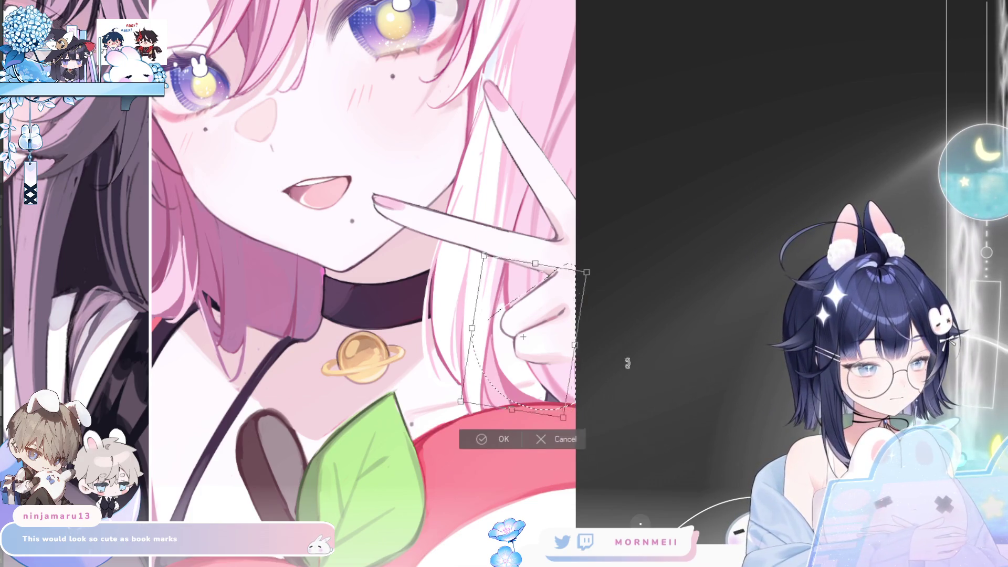
{"action": "left_click_drag", "start_coordinate": [572, 367], "coordinate": [546, 329]}
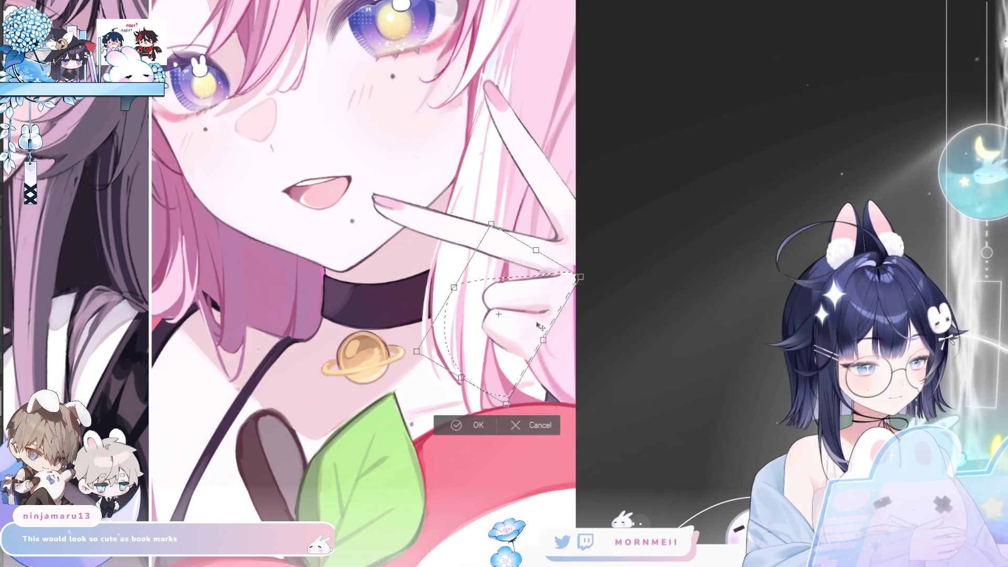
{"action": "key", "text": "h"}
{"action": "key", "text": "h"}
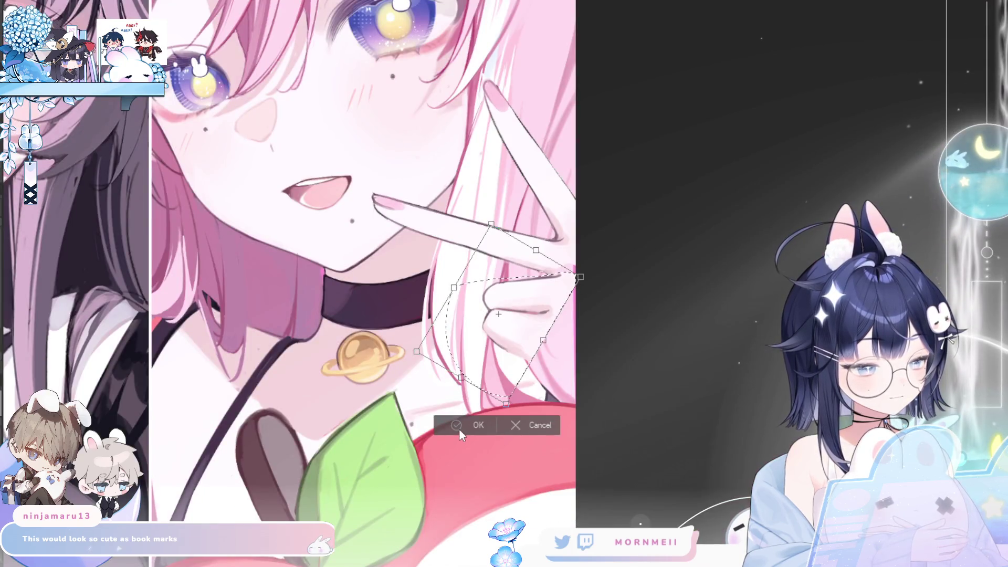
{"action": "left_click", "coordinate": [460, 426]}
{"action": "key", "text": "h"}
{"action": "scroll", "coordinate": [486, 270], "scroll_direction": "up", "scroll_amount": 3}
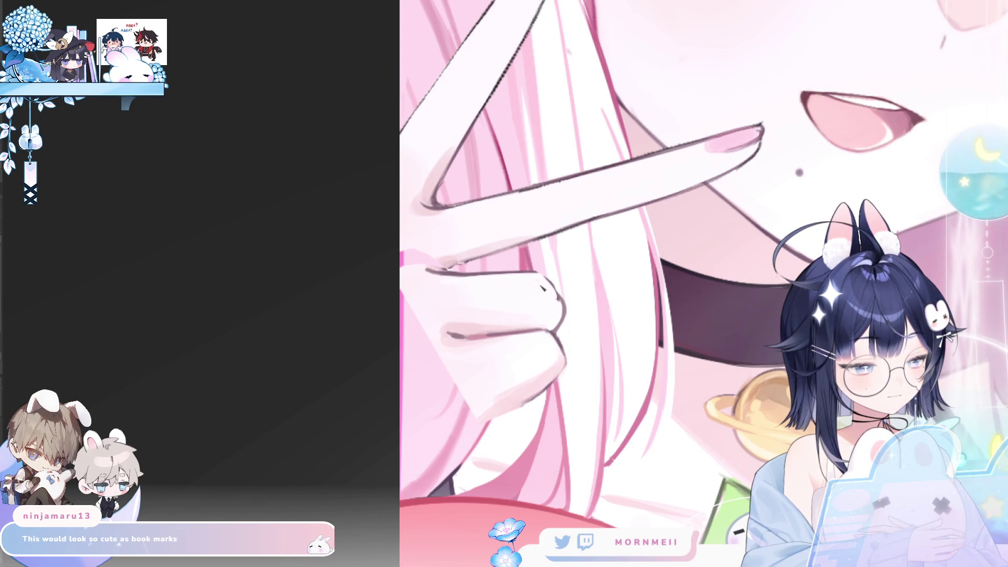
Inspect the rotated hand and whole artwork by repeatedly toggling the mirrored view.
{"action": "key", "text": "h"}
{"action": "scroll", "coordinate": [554, 294], "scroll_direction": "down", "scroll_amount": 3}
{"action": "scroll", "coordinate": [578, 297], "scroll_direction": "down", "scroll_amount": 3}
{"action": "key", "text": "h"}
{"action": "key", "text": "h"}
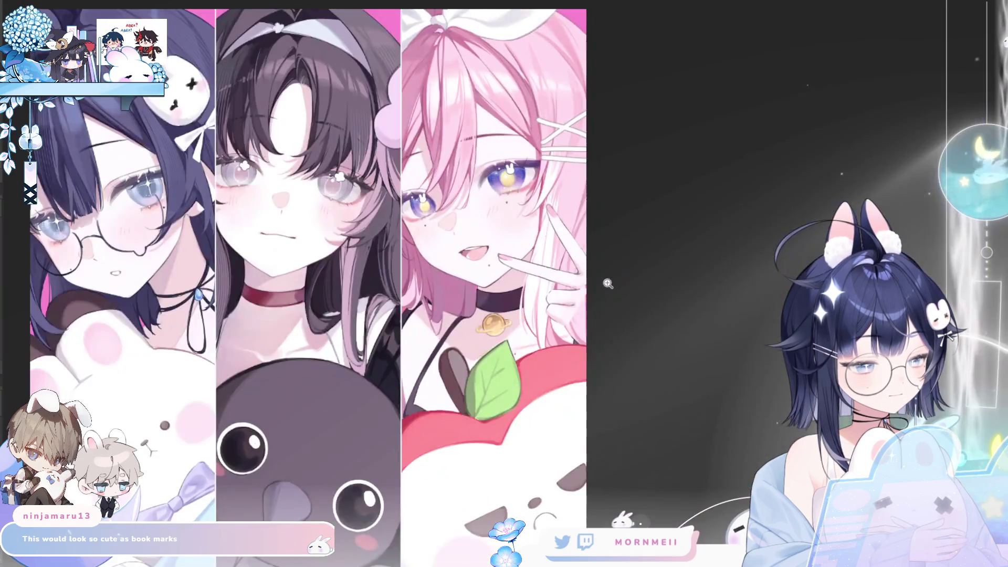
{"action": "scroll", "coordinate": [612, 284], "scroll_direction": "up", "scroll_amount": 5}
{"action": "scroll", "coordinate": [555, 303], "scroll_direction": "up", "scroll_amount": 3}
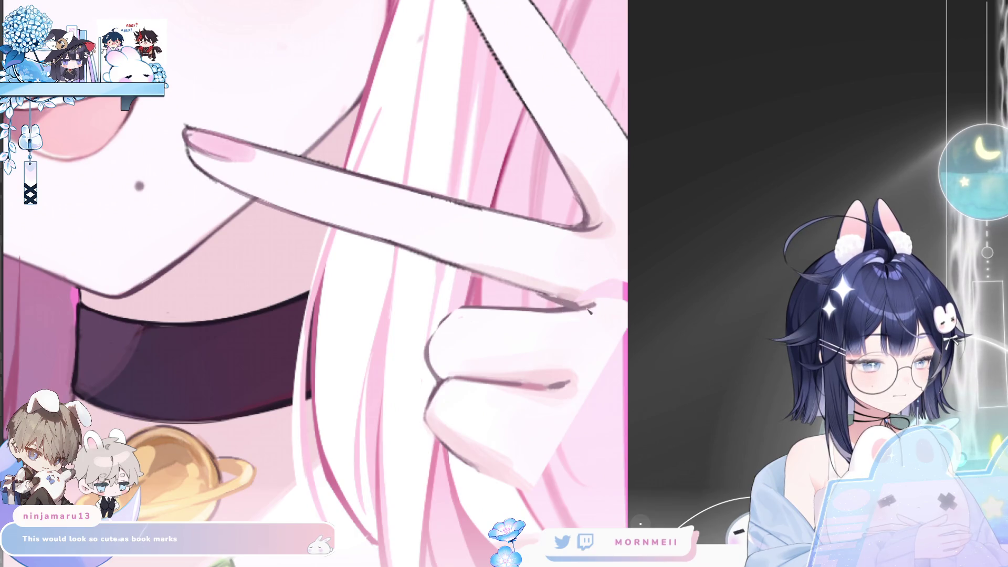
{"action": "key", "text": "h"}
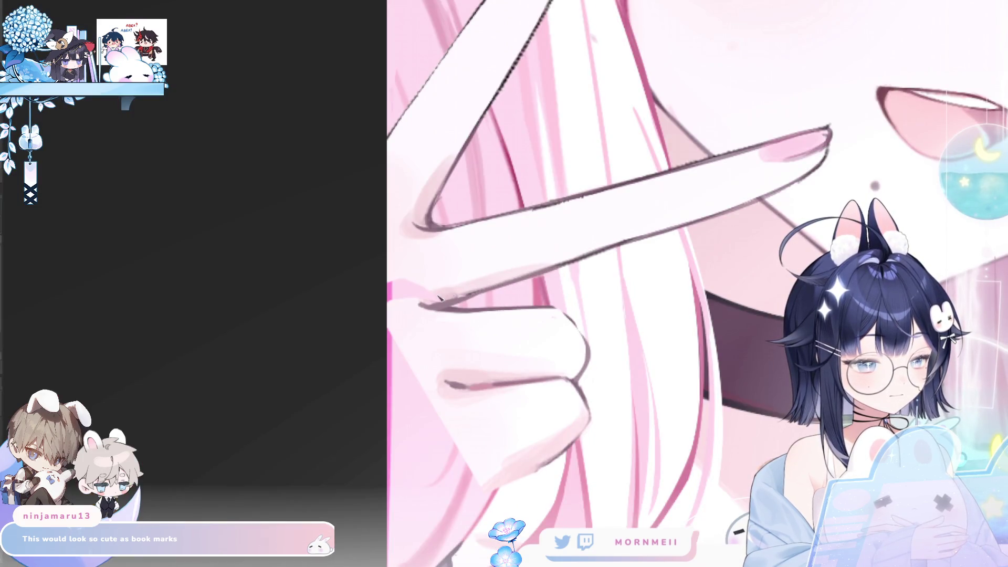
{"action": "scroll", "coordinate": [436, 305], "scroll_direction": "down", "scroll_amount": 3}
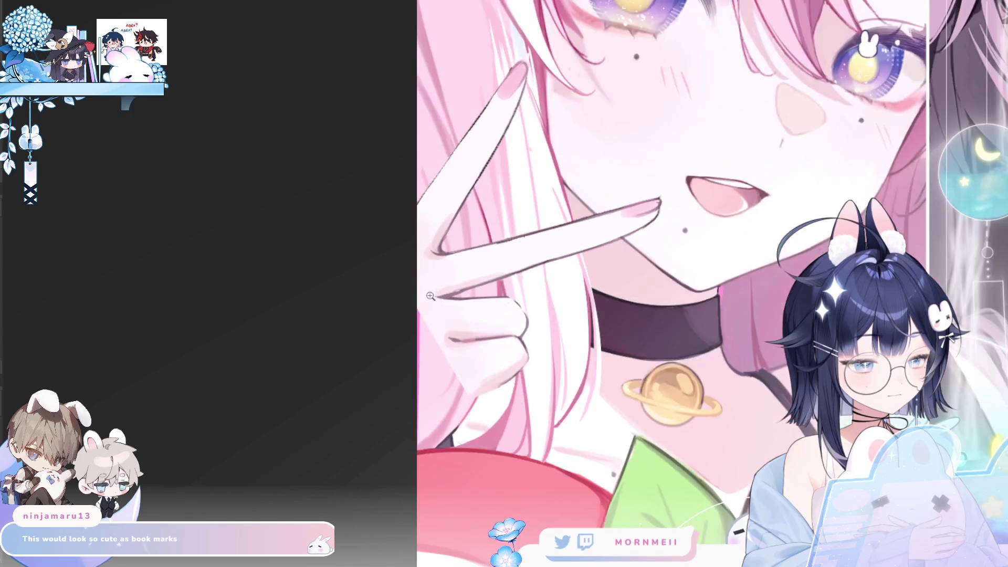
{"action": "key", "text": "h"}
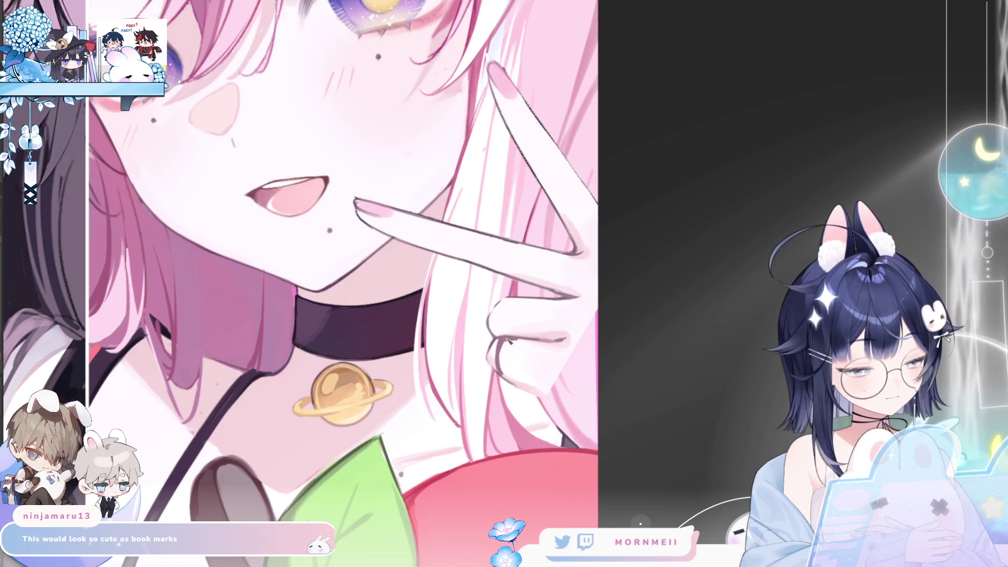
{"action": "key", "text": "h"}
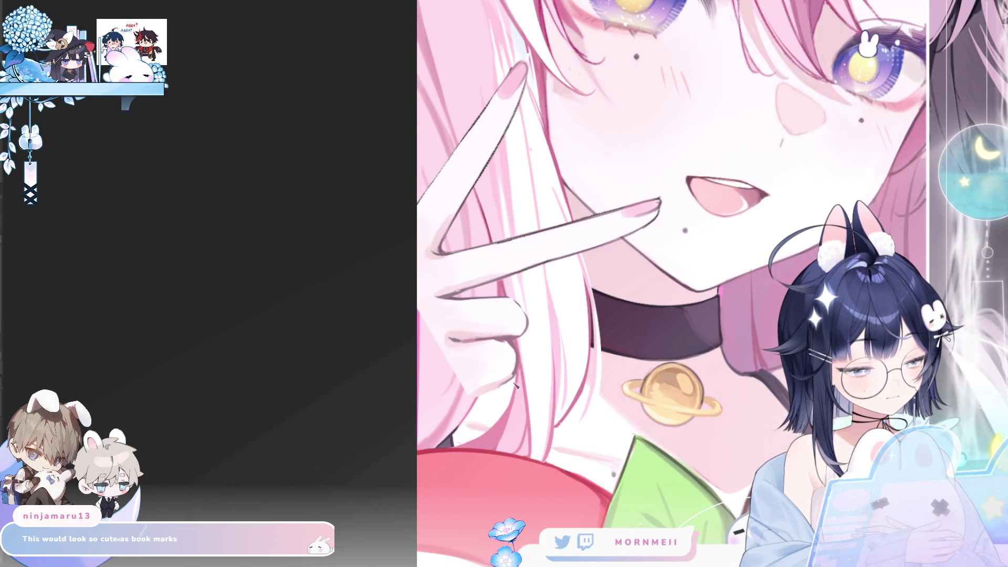
{"action": "key", "text": "h"}
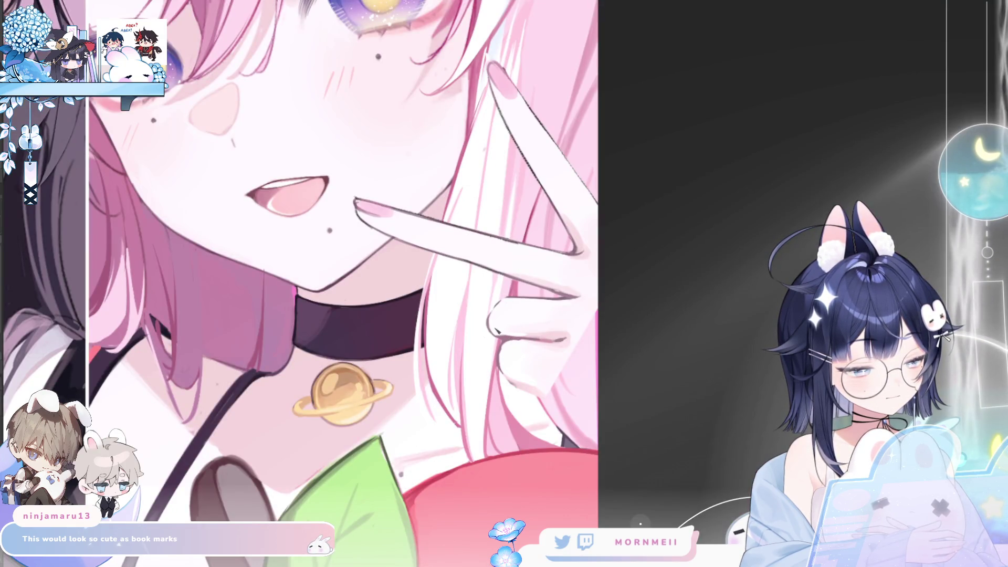
{"action": "key", "text": "h"}
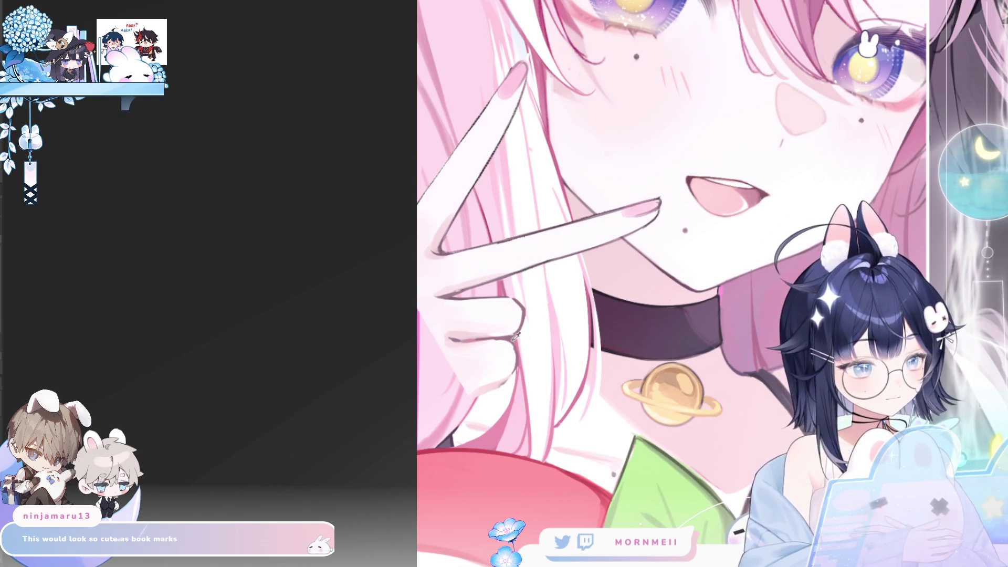
{"action": "key", "text": "h"}
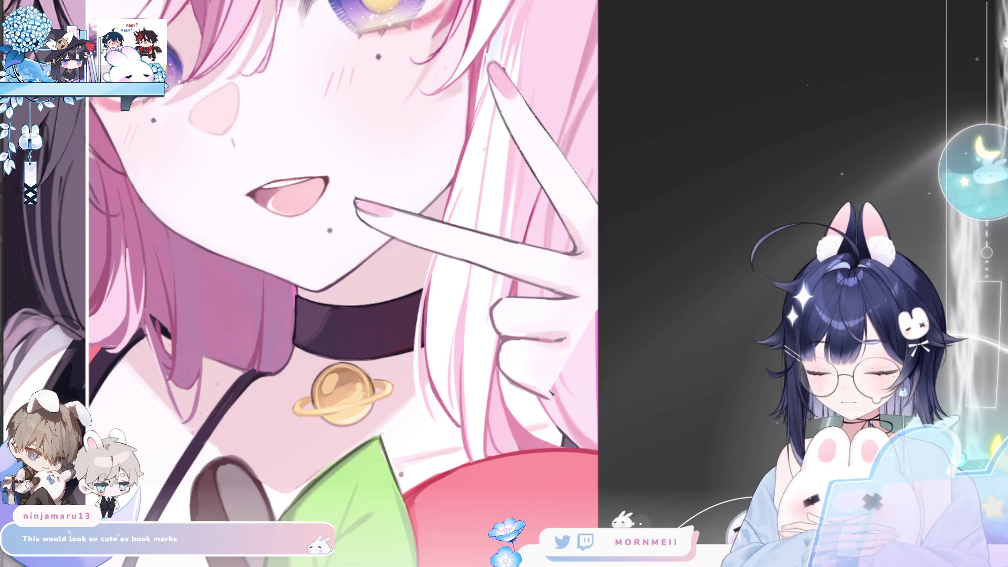
Draw a dark line along the peace-sign fingers and check it mirrored.
{"action": "left_click_drag", "start_coordinate": [531, 393], "coordinate": [594, 429]}
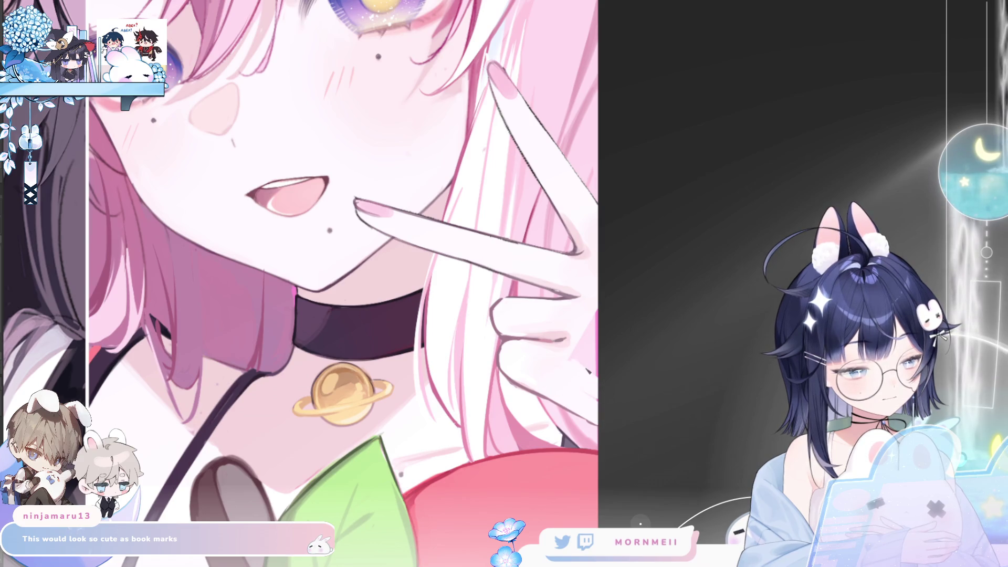
{"action": "key", "text": "m"}
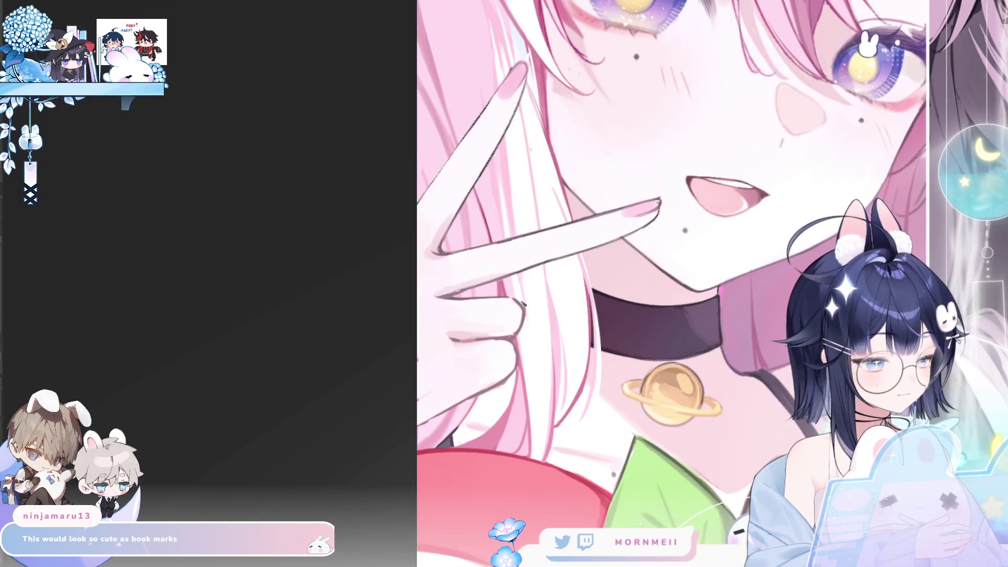
{"action": "key", "text": "m"}
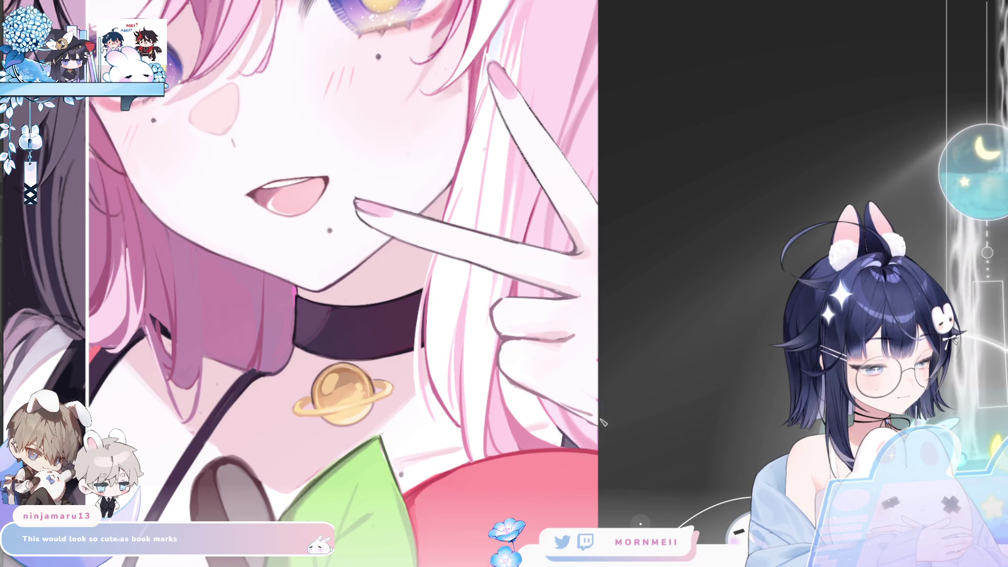
{"action": "key", "text": "m"}
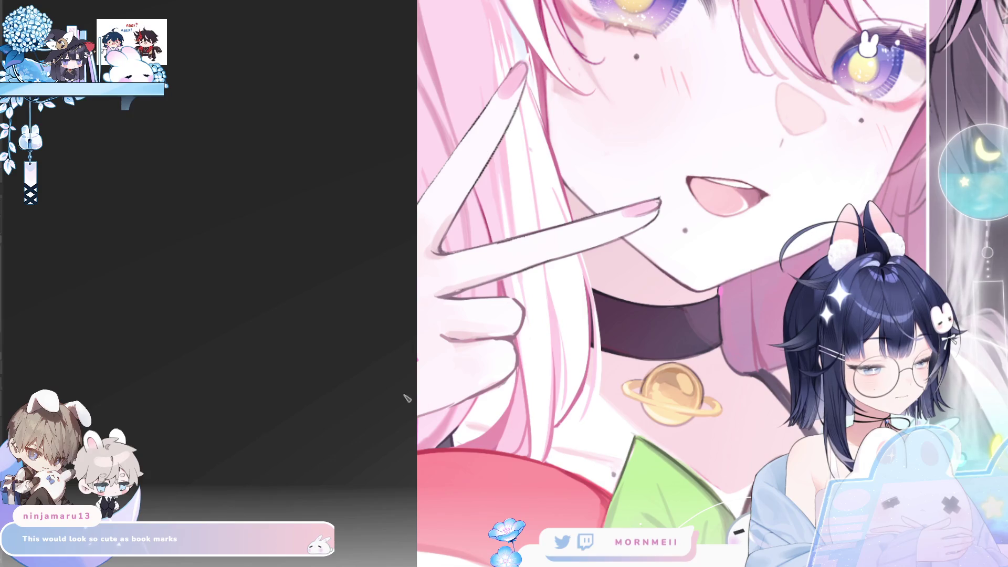
{"action": "key", "text": "ctrl+0"}
Check the three-panel artwork's balance mirrored and normal, then fit it to the window.
{"action": "key", "text": "m"}
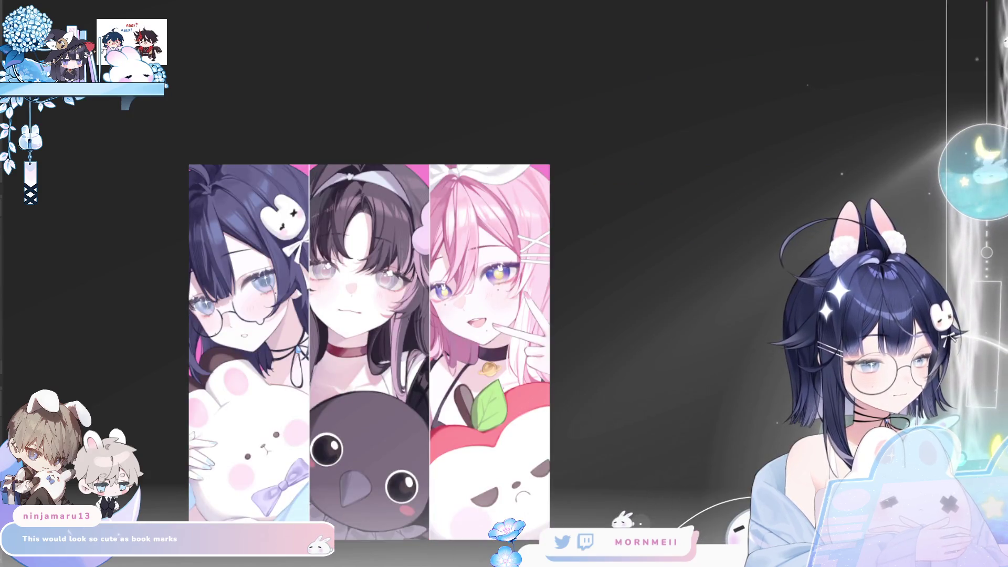
{"action": "key", "text": "m"}
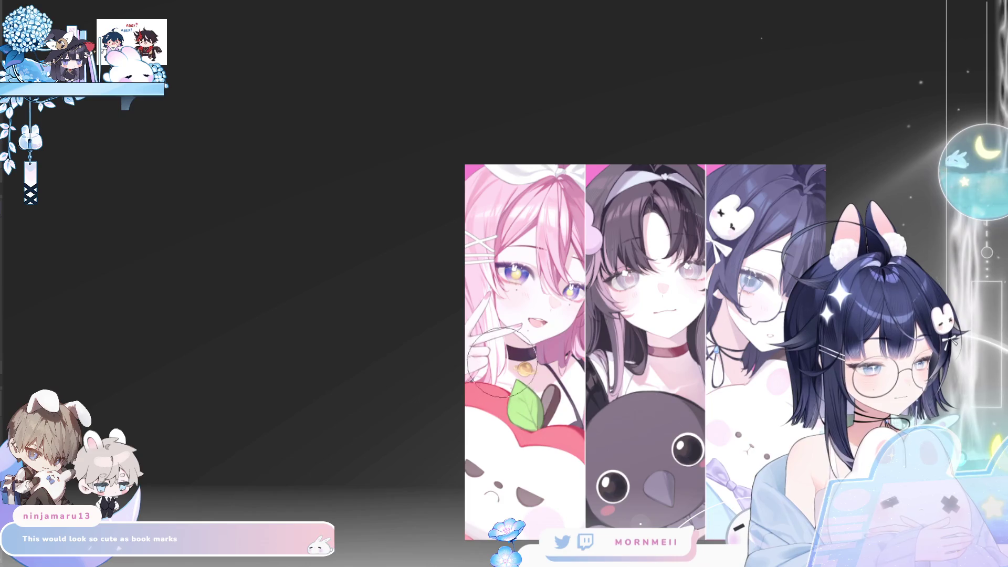
{"action": "key", "text": "m"}
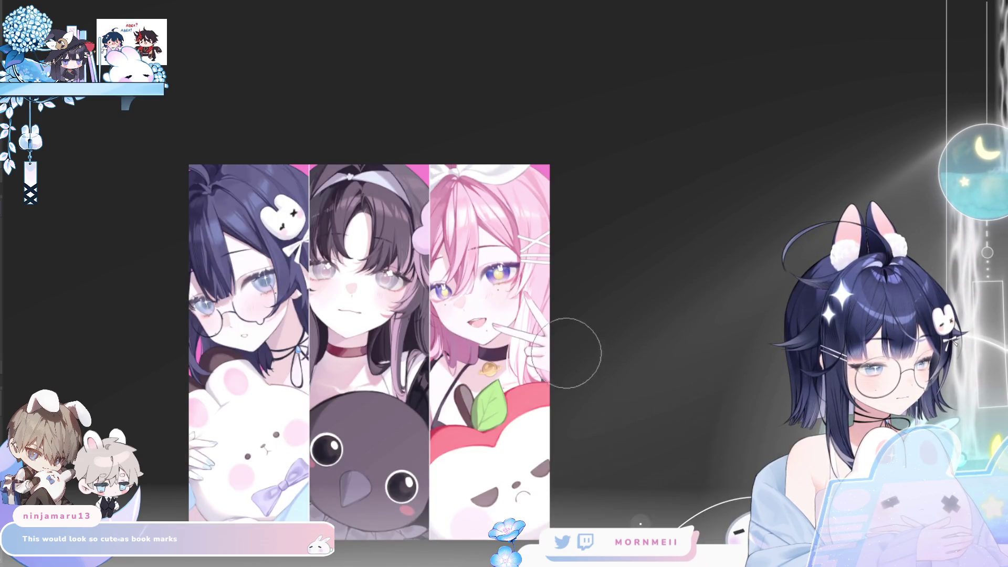
{"action": "scroll", "coordinate": [555, 357], "scroll_direction": "up", "scroll_amount": 2}
{"action": "key", "text": "m"}
{"action": "scroll", "coordinate": [461, 339], "scroll_direction": "up", "scroll_amount": 2}
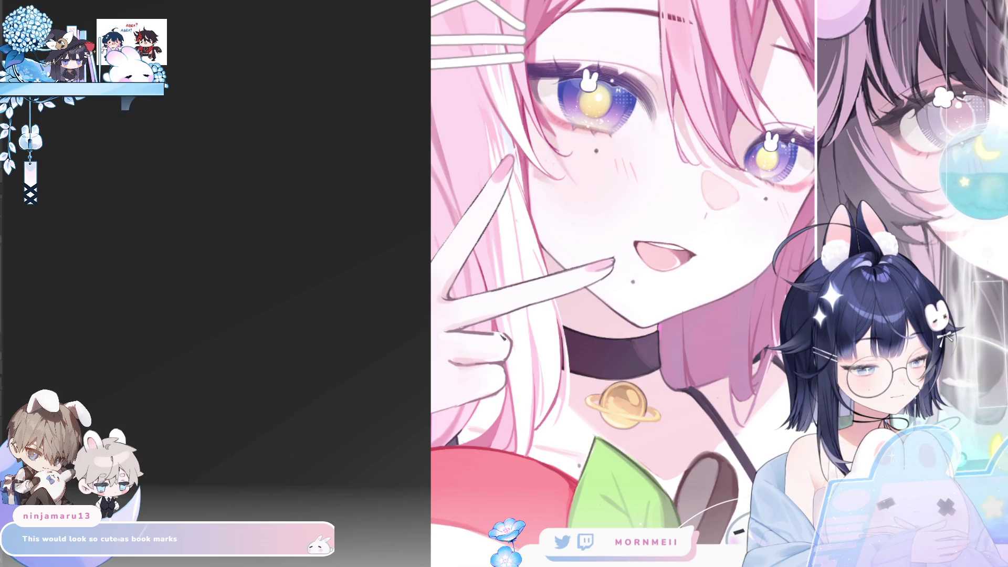
{"action": "scroll", "coordinate": [529, 337], "scroll_direction": "down", "scroll_amount": 3}
{"action": "key", "text": "m"}
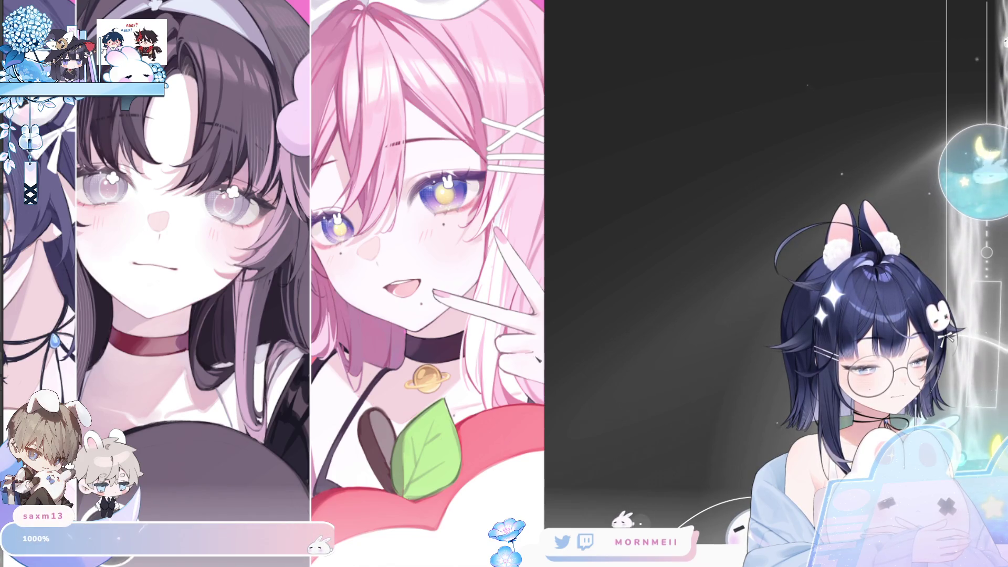
{"action": "key", "text": "m"}
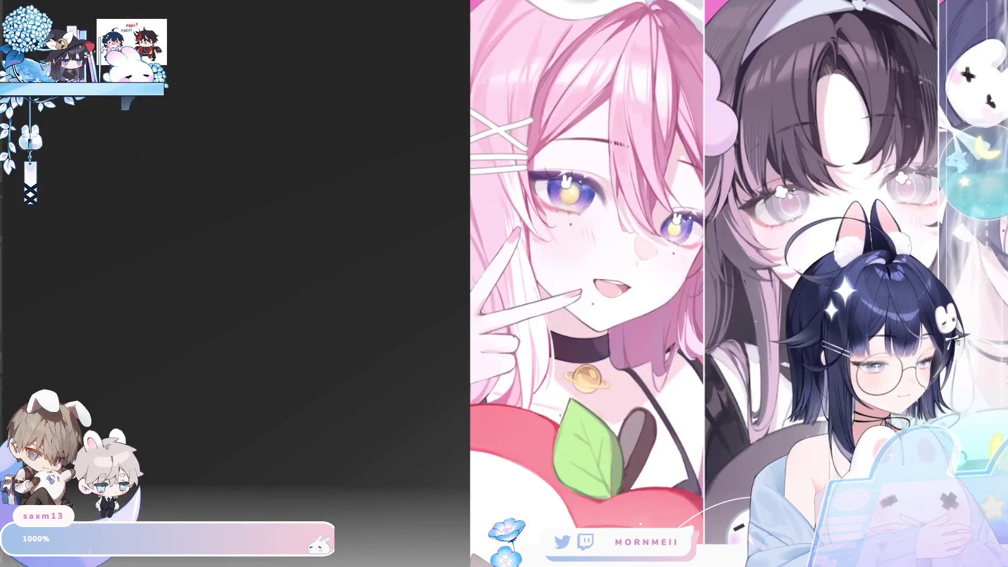
{"action": "key", "text": "m"}
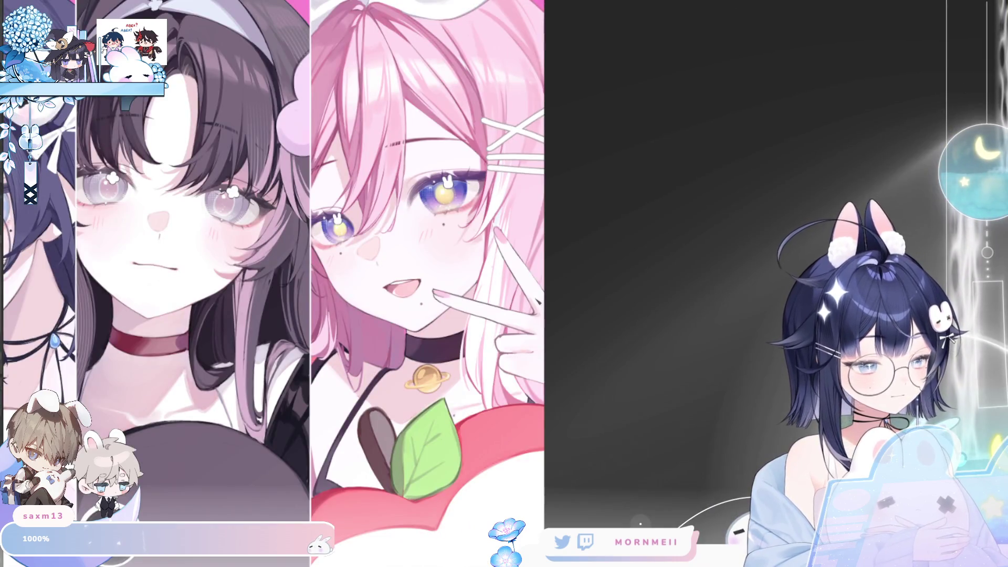
{"action": "key", "text": "ctrl+0"}
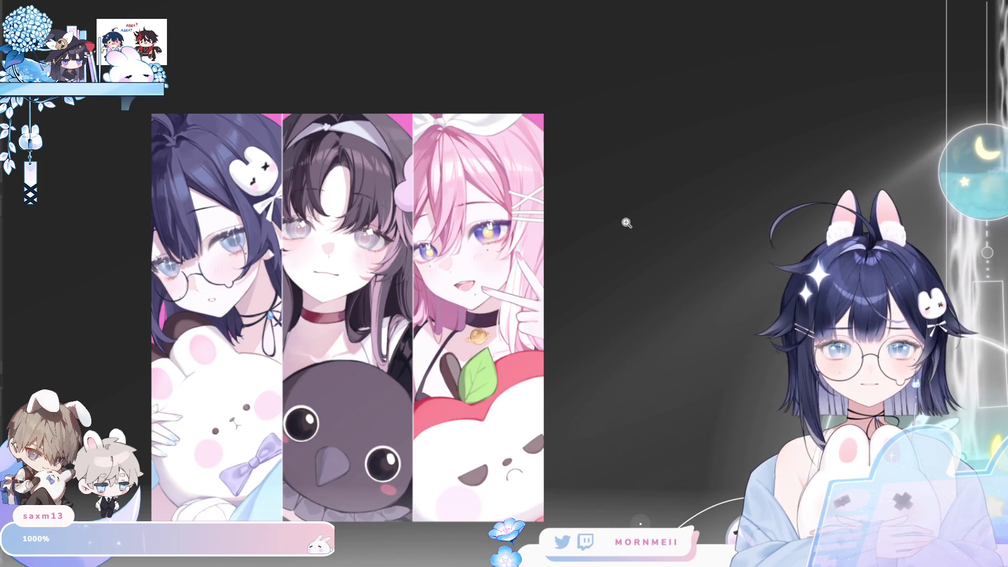
Zoom in on the pink-haired girl's hand and blend the pink shadow on her raised finger.
{"action": "left_click", "coordinate": [530, 341]}
{"action": "left_click", "coordinate": [530, 340]}
{"action": "left_click", "coordinate": [536, 277]}
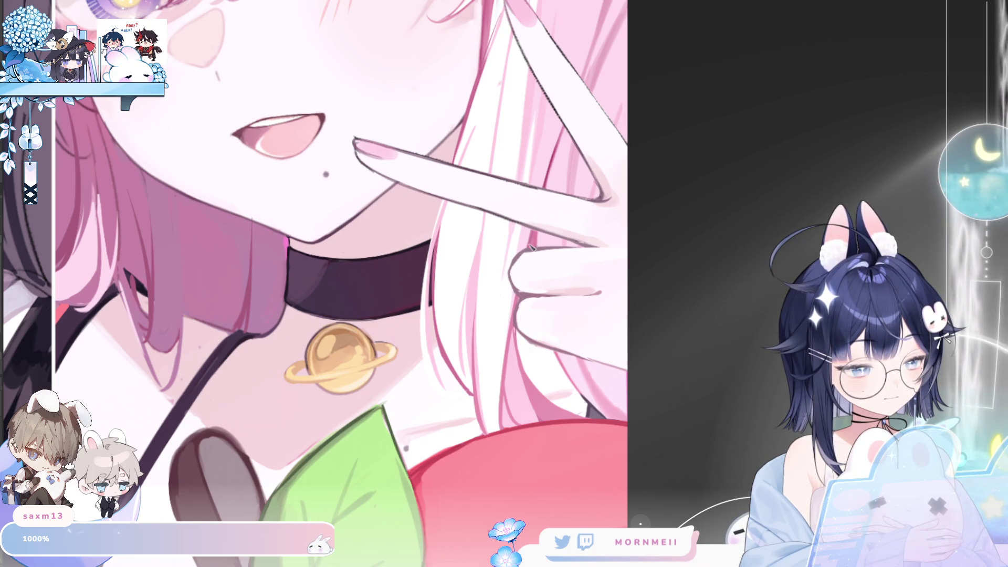
{"action": "key", "text": "h"}
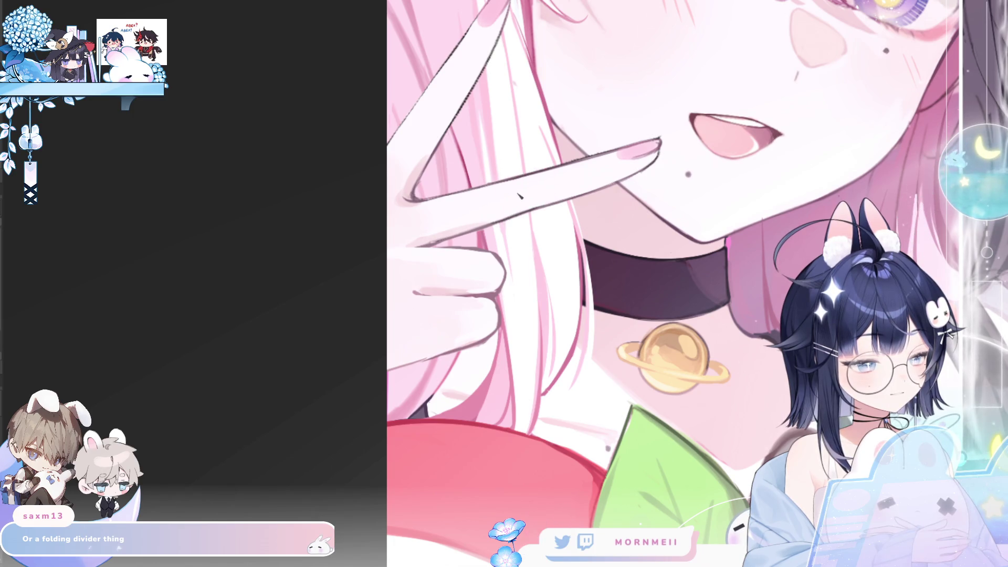
{"action": "left_click_drag", "start_coordinate": [530, 190], "coordinate": [536, 189]}
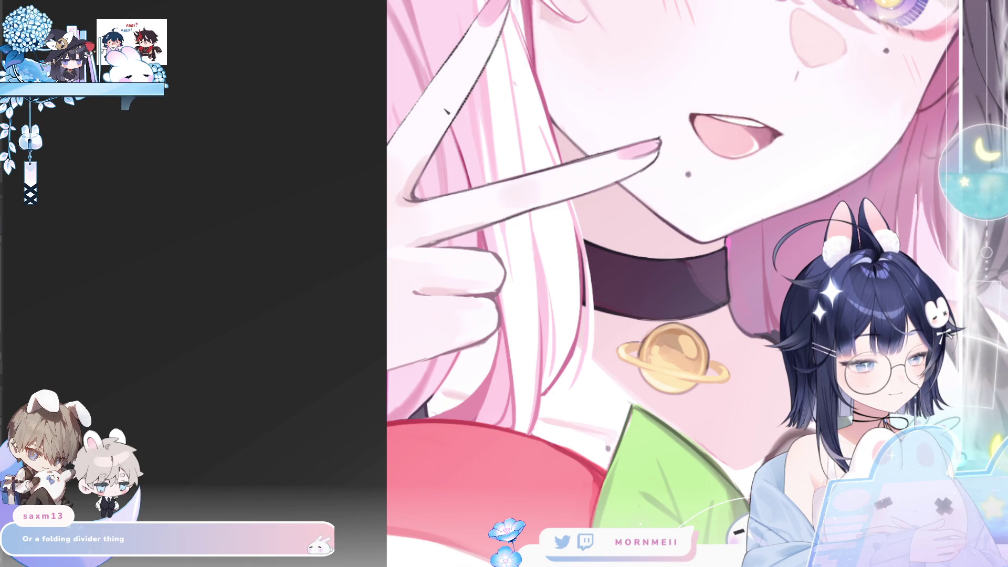
{"action": "left_click", "coordinate": [452, 100]}
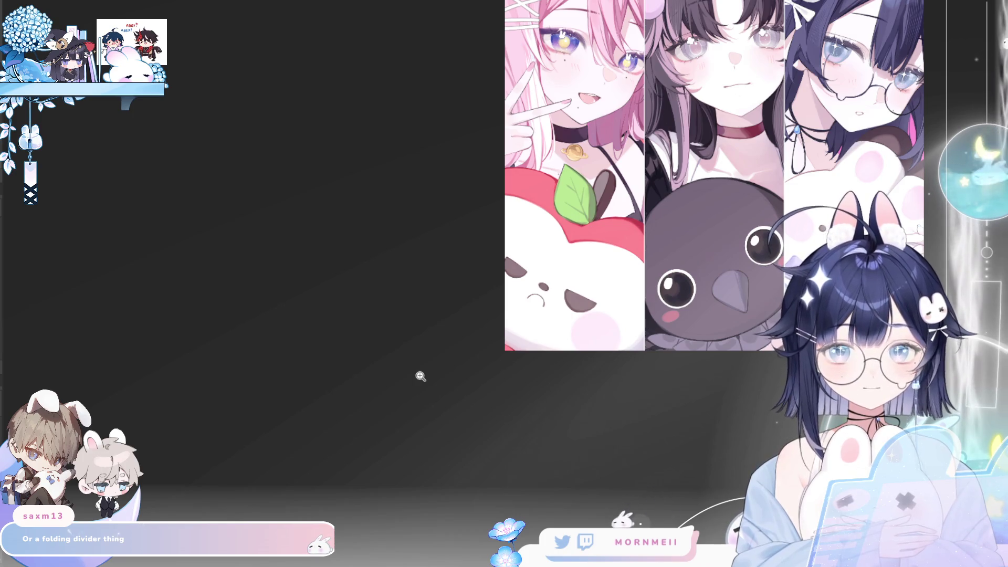
{"action": "left_click", "coordinate": [582, 146]}
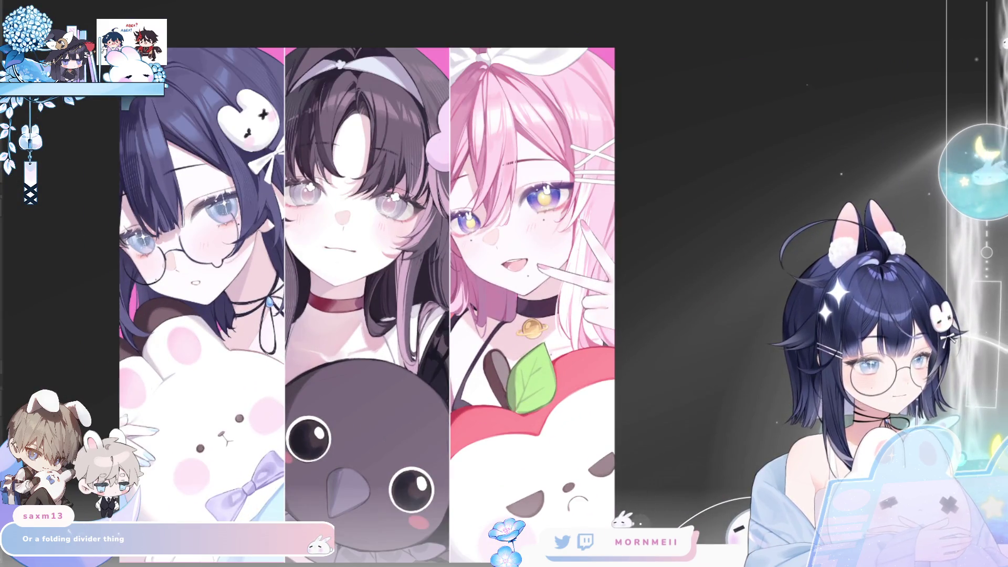
Select the peace-sign hand, nudge it up a few pixels, and mirror the view to check.
{"action": "left_click_drag", "start_coordinate": [536, 218], "coordinate": [632, 357]}
{"action": "key", "text": "h"}
{"action": "key", "text": "h"}
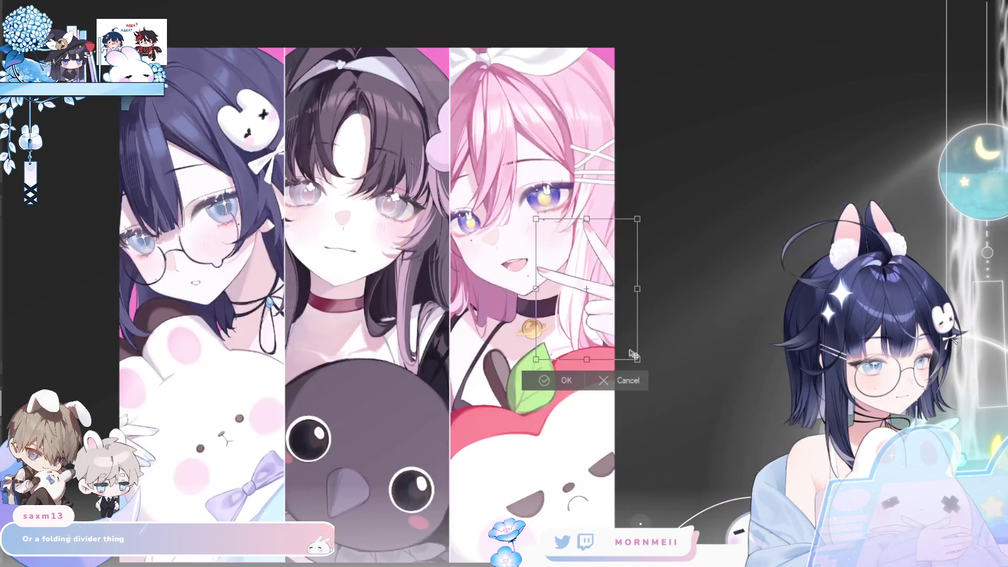
{"action": "left_click_drag", "start_coordinate": [626, 345], "coordinate": [626, 343]}
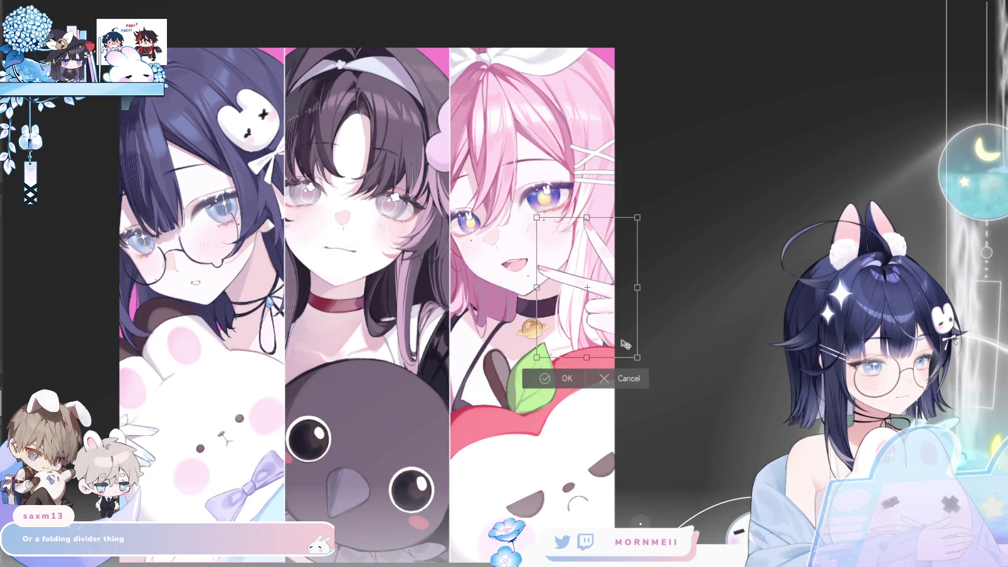
{"action": "key", "text": "Return"}
{"action": "key", "text": "h"}
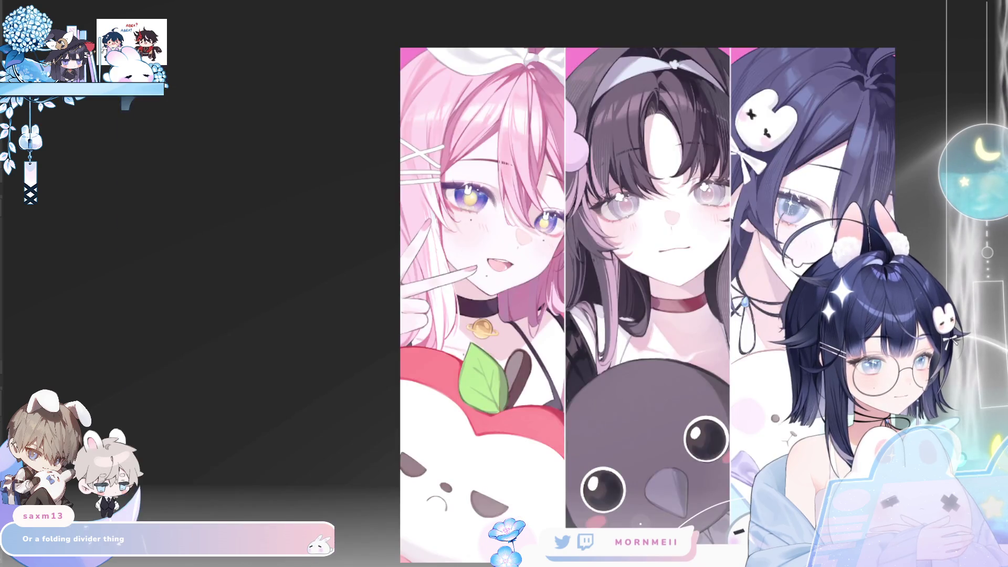
{"action": "key", "text": "h"}
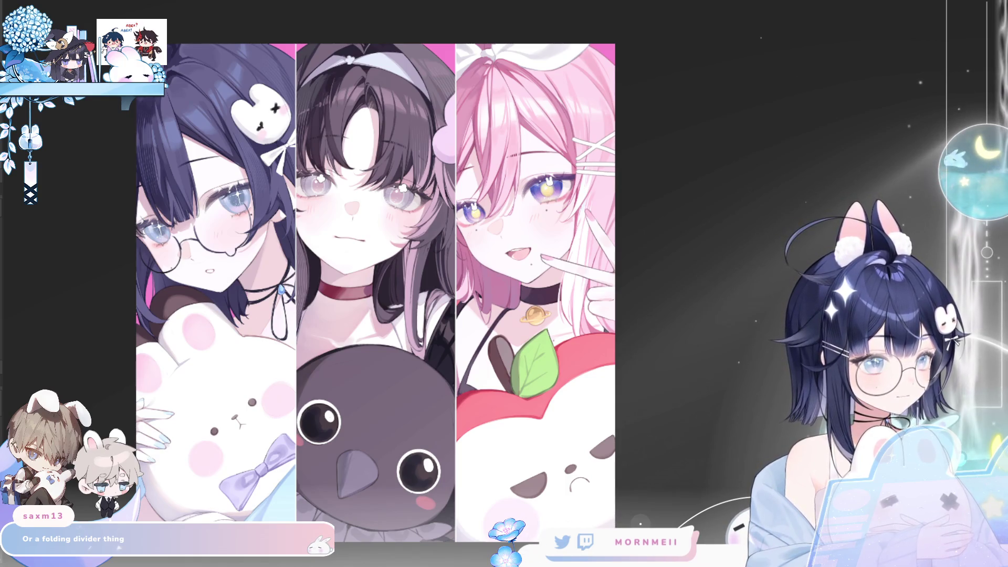
Drag the pink-haired apple panel's bottom edge down a few pixels and commit the stretch.
{"action": "scroll", "coordinate": [748, 305], "scroll_direction": "down", "scroll_amount": 3}
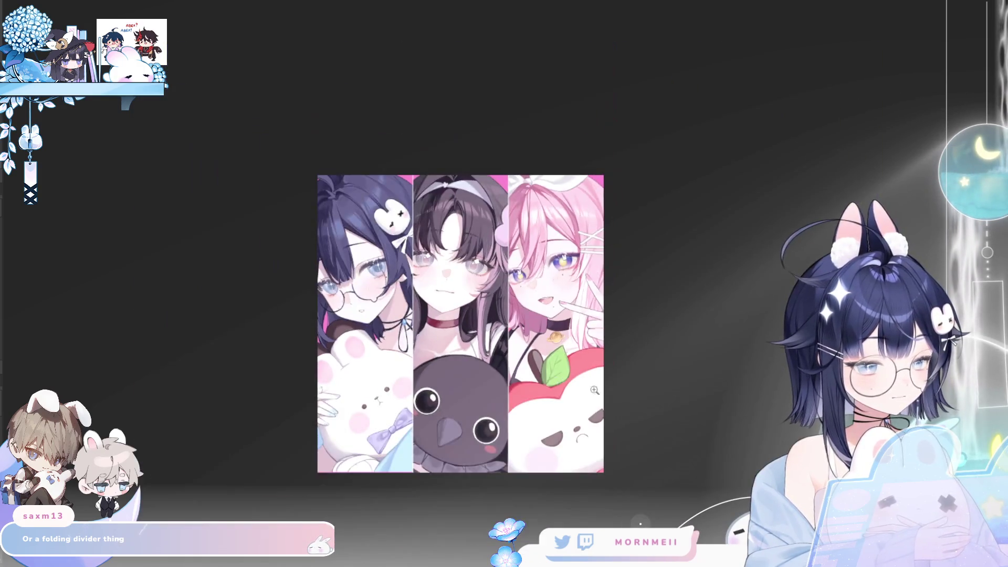
{"action": "scroll", "coordinate": [396, 340], "scroll_direction": "up", "scroll_amount": 3}
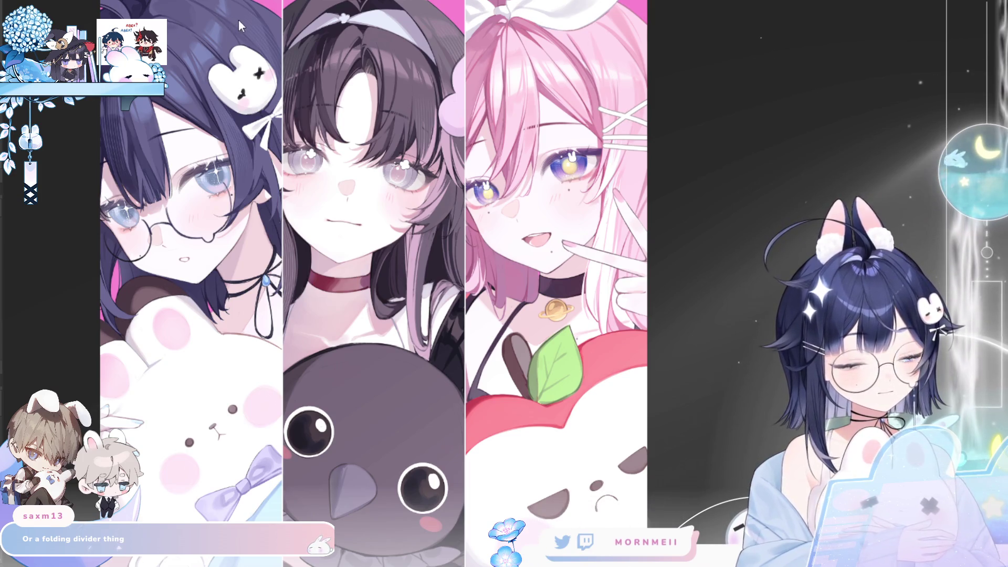
{"action": "scroll", "coordinate": [585, 391], "scroll_direction": "down", "scroll_amount": 3}
{"action": "left_click", "coordinate": [564, 252]}
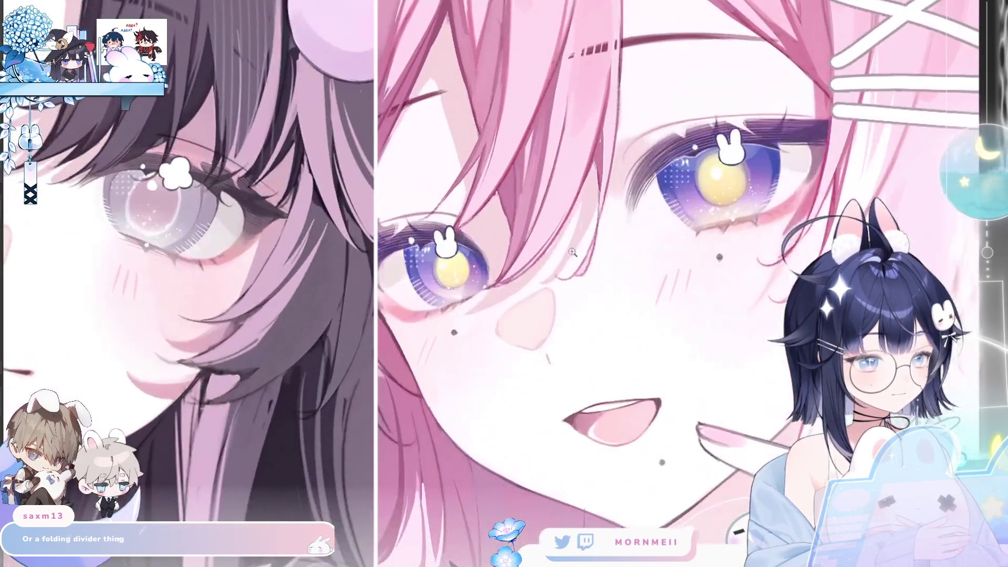
{"action": "scroll", "coordinate": [562, 330], "scroll_direction": "up", "scroll_amount": 3}
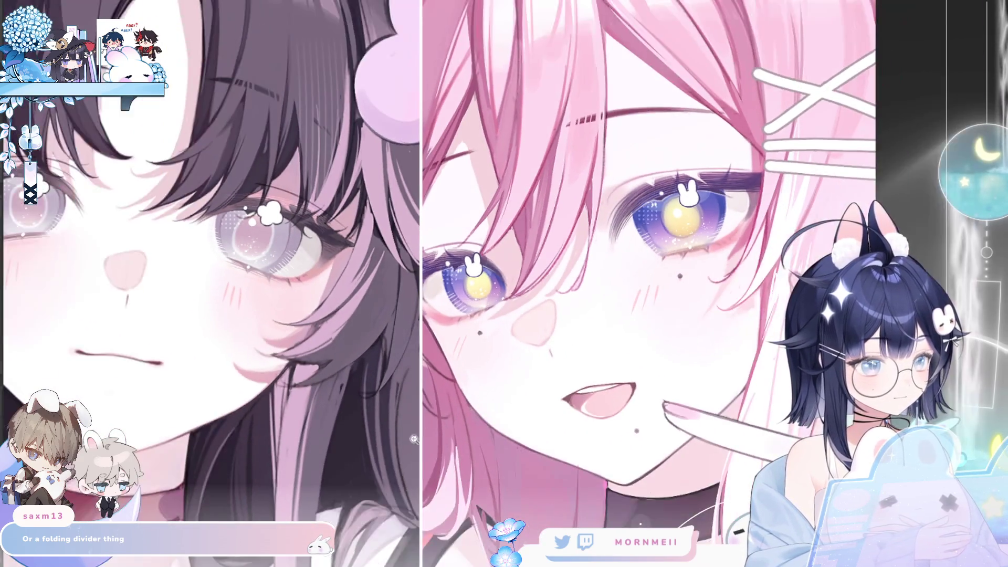
{"action": "scroll", "coordinate": [369, 505], "scroll_direction": "down", "scroll_amount": 2}
{"action": "scroll", "coordinate": [754, 386], "scroll_direction": "down", "scroll_amount": 5}
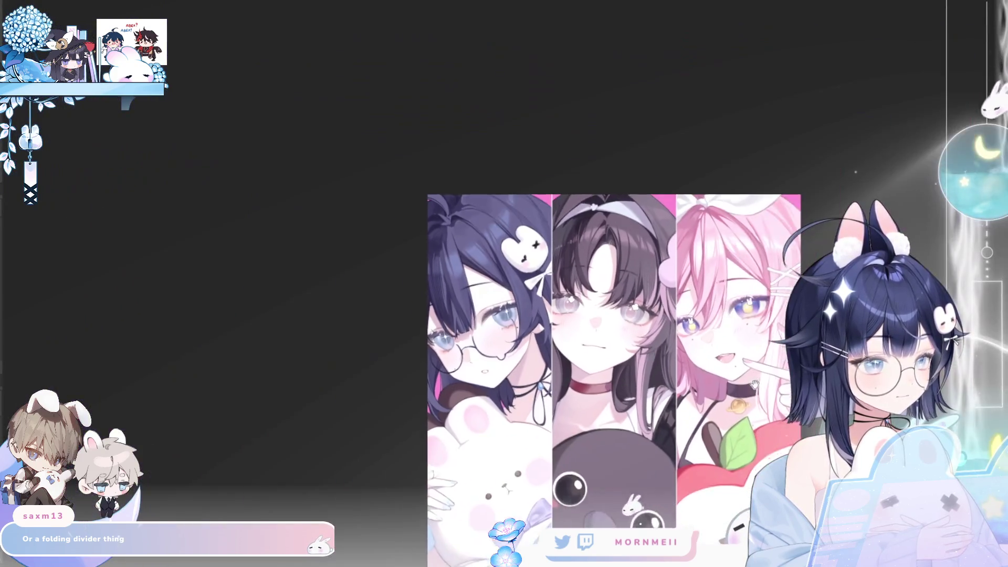
{"action": "left_click_drag", "start_coordinate": [755, 386], "coordinate": [516, 279]}
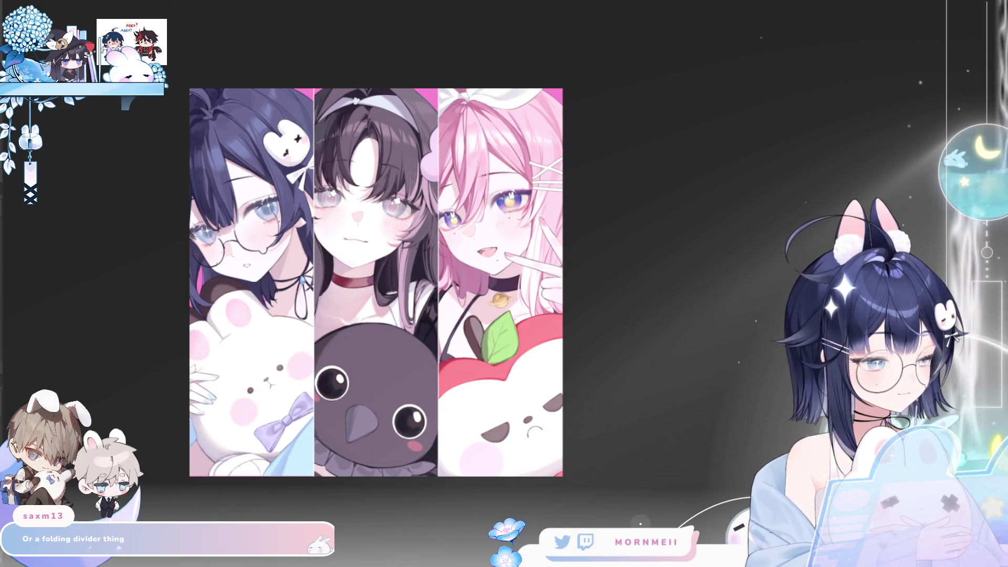
{"action": "scroll", "coordinate": [580, 345], "scroll_direction": "up", "scroll_amount": 2}
{"action": "left_click", "coordinate": [457, 523]}
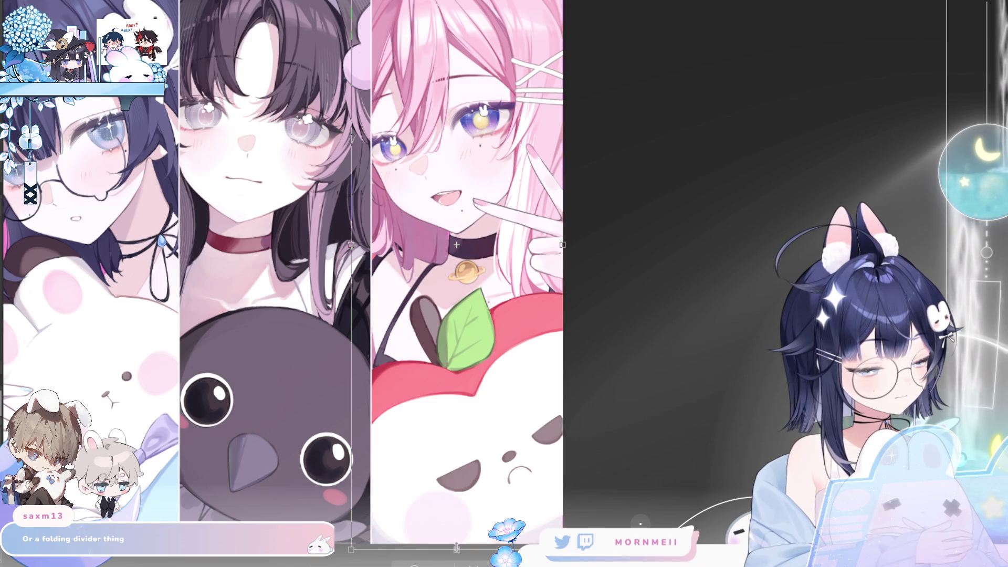
{"action": "left_click_drag", "start_coordinate": [457, 548], "coordinate": [457, 553]}
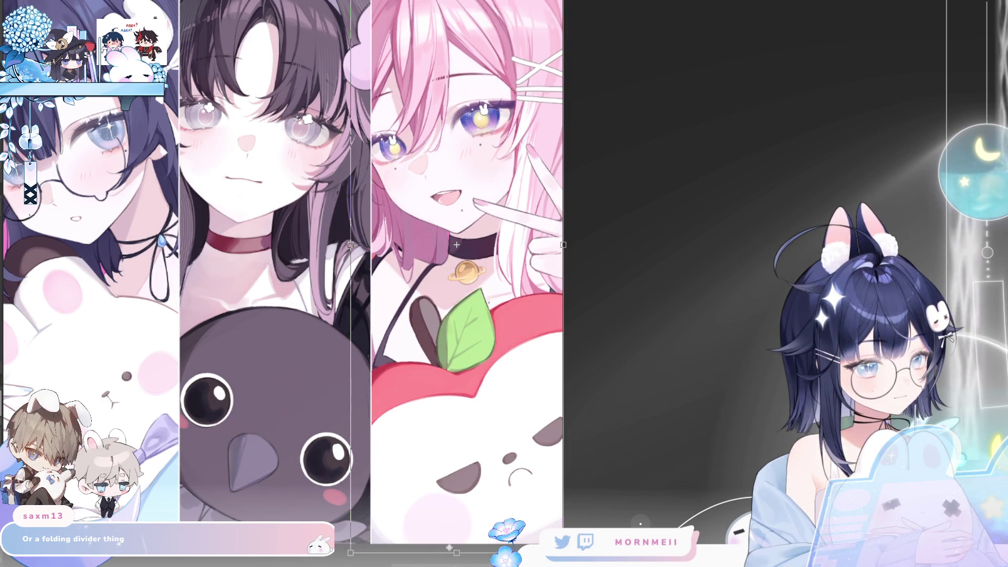
{"action": "key", "text": "Return"}
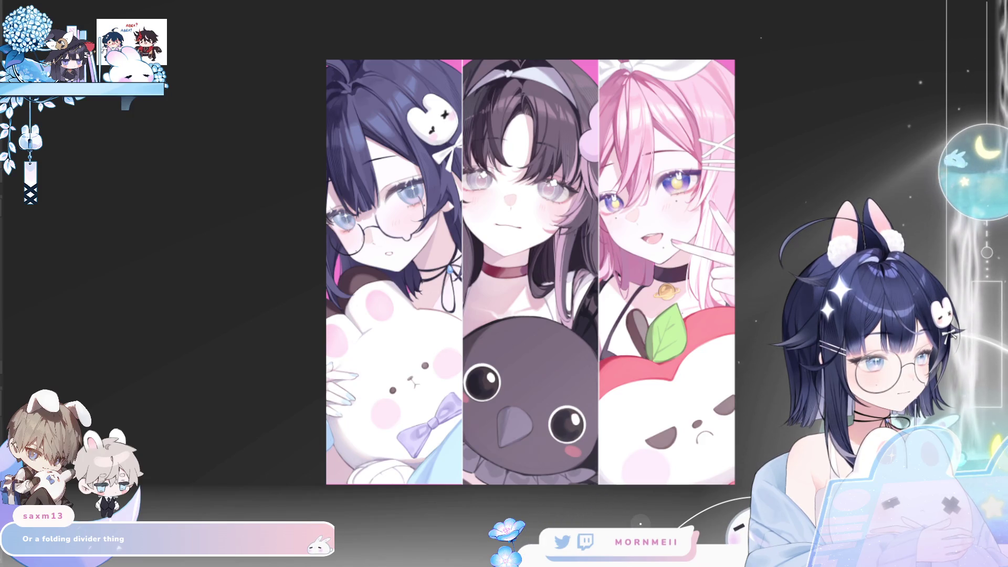
{"action": "left_click", "coordinate": [603, 257]}
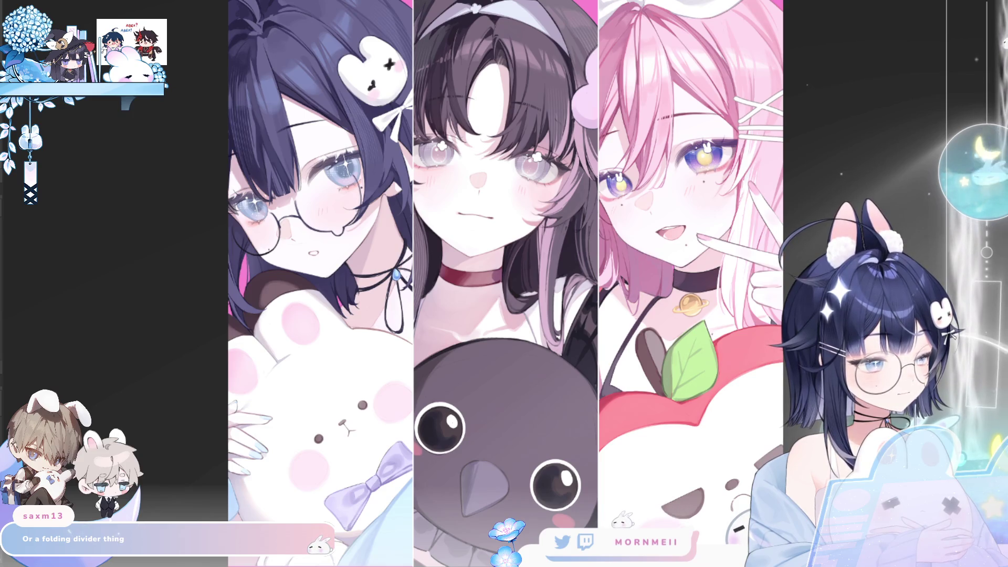
{"action": "left_click", "coordinate": [603, 257]}
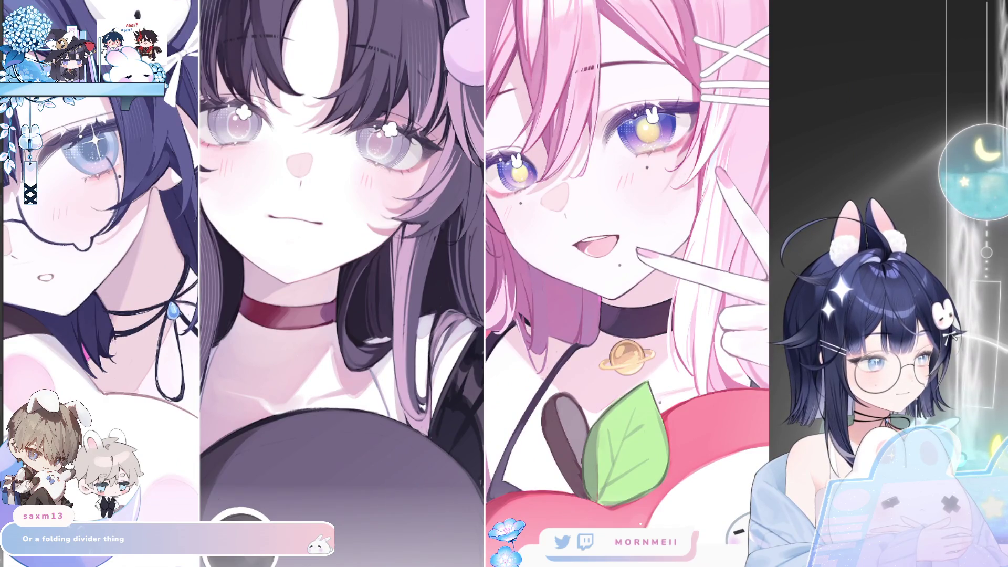
{"action": "left_click", "coordinate": [752, 231]}
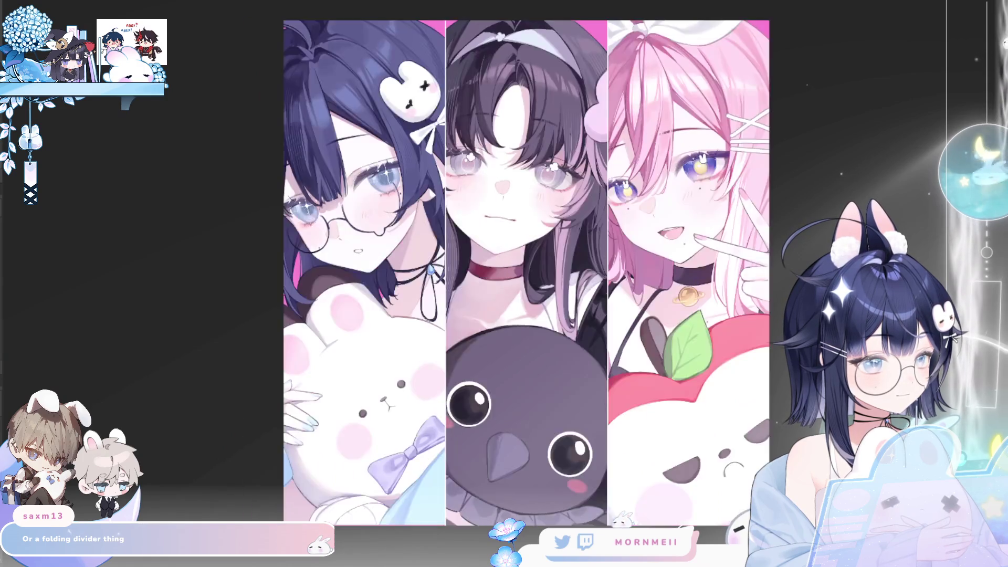
{"action": "left_click", "coordinate": [483, 261]}
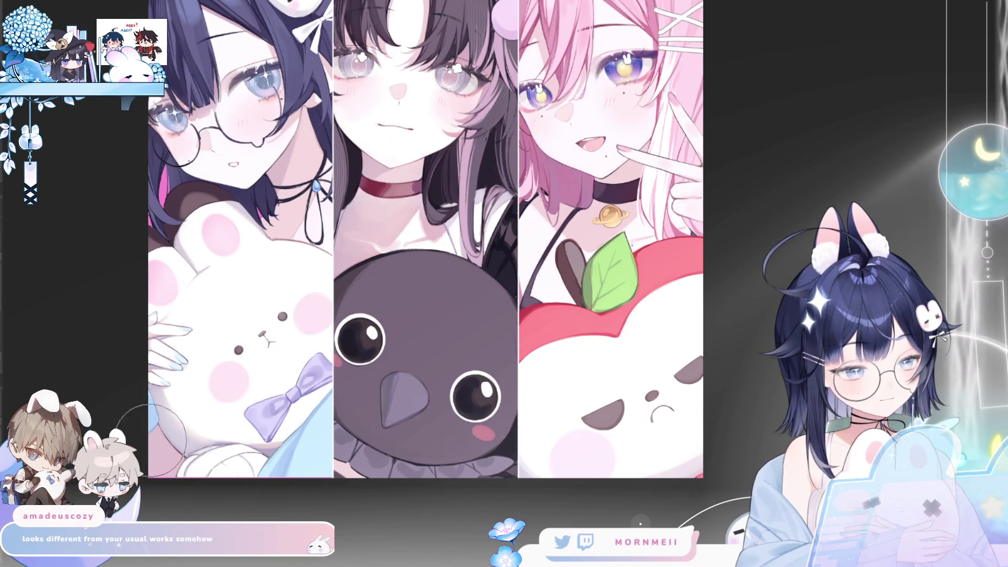
{"action": "left_click_drag", "start_coordinate": [153, 441], "coordinate": [162, 464]}
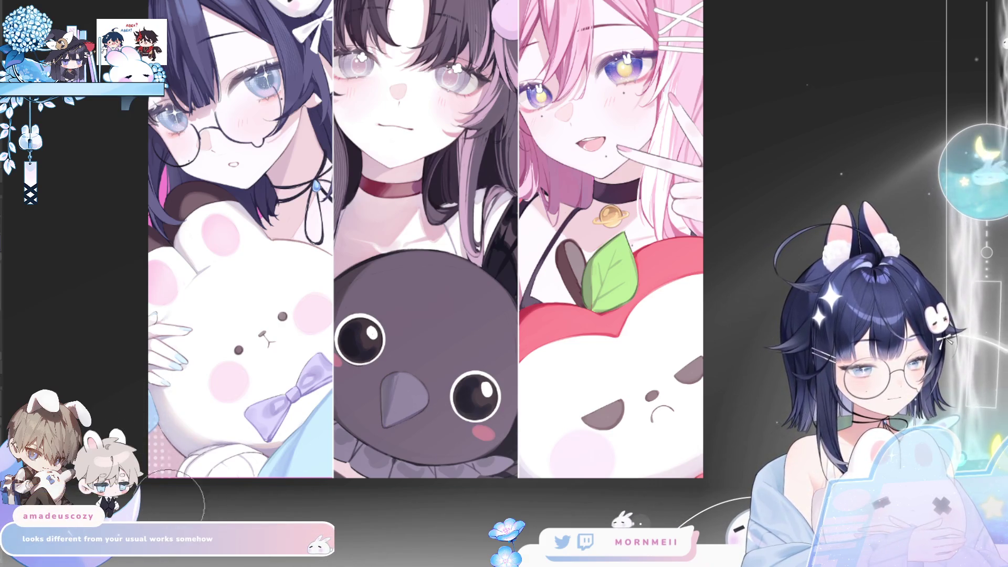
Paint pink halftone dots at the apple panel's top-right, left panel top edge and middle panel's top-left.
{"action": "left_click_drag", "start_coordinate": [683, 247], "coordinate": [685, 273]}
{"action": "scroll", "coordinate": [673, 97], "scroll_direction": "up", "scroll_amount": 3}
{"action": "mouse_move", "coordinate": [625, 147]}
{"action": "left_mouse_down"}
{"action": "mouse_move", "coordinate": [669, 131]}
{"action": "mouse_move", "coordinate": [682, 100]}
{"action": "left_mouse_up"}
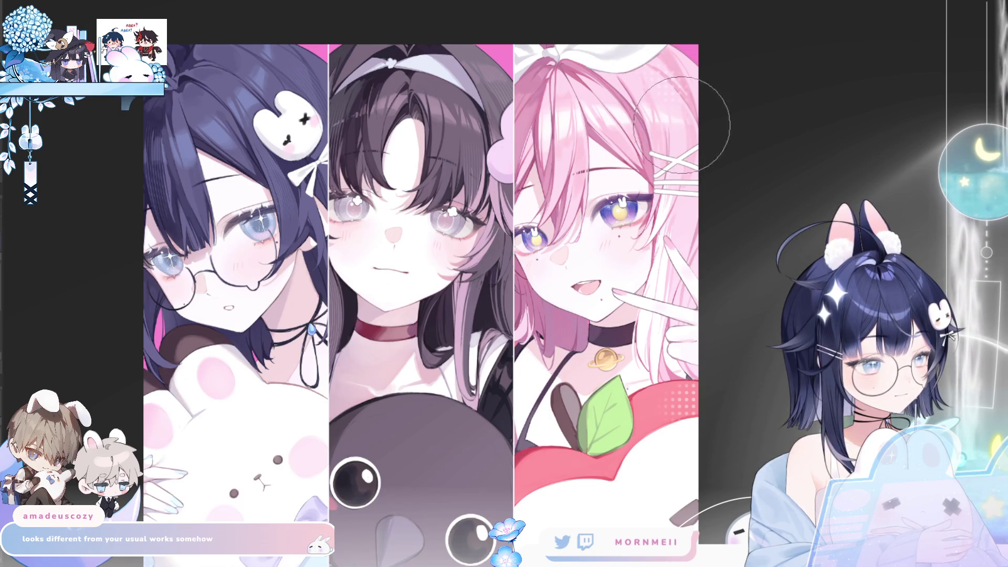
{"action": "left_click_drag", "start_coordinate": [163, 139], "coordinate": [157, 110]}
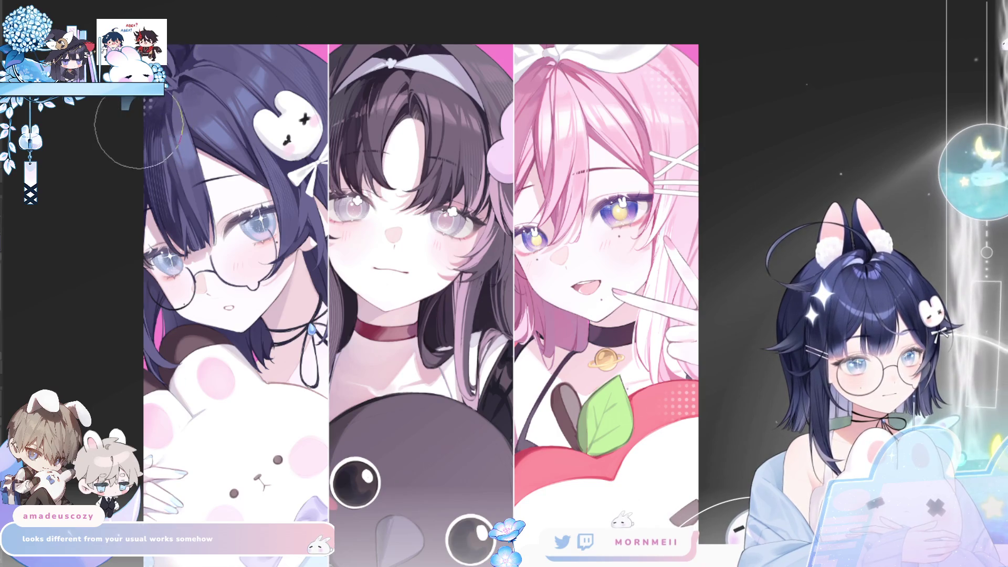
{"action": "left_click_drag", "start_coordinate": [419, 58], "coordinate": [351, 54]}
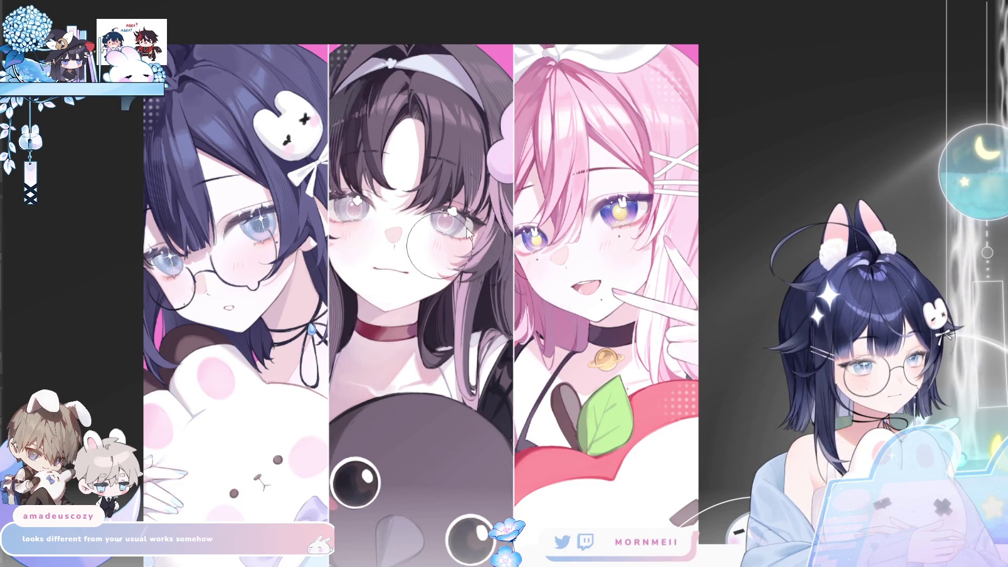
Add halftone dots beside the crow's cheek, then mirror the view to check.
{"action": "left_click_drag", "start_coordinate": [429, 468], "coordinate": [419, 350]}
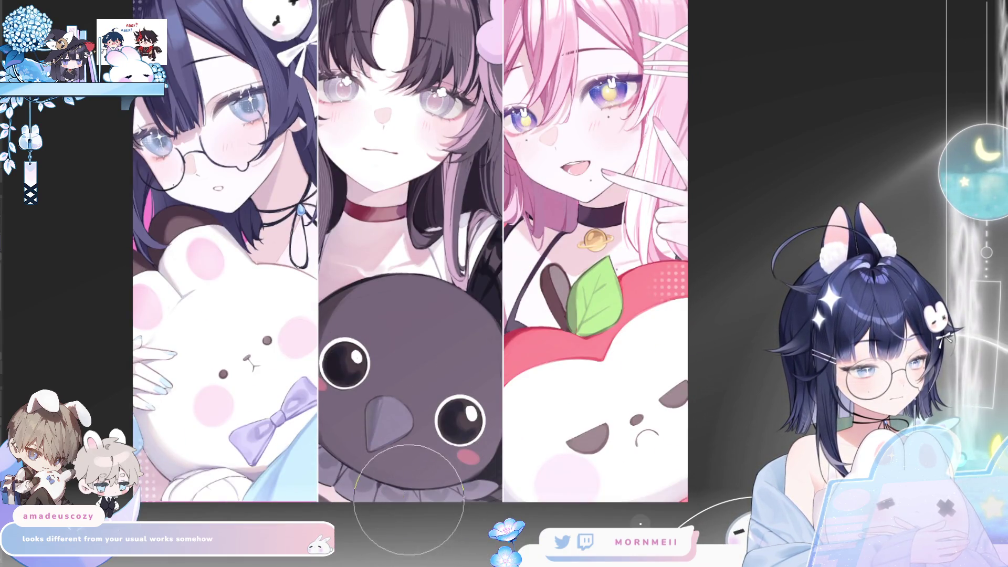
{"action": "left_click_drag", "start_coordinate": [482, 469], "coordinate": [462, 473]}
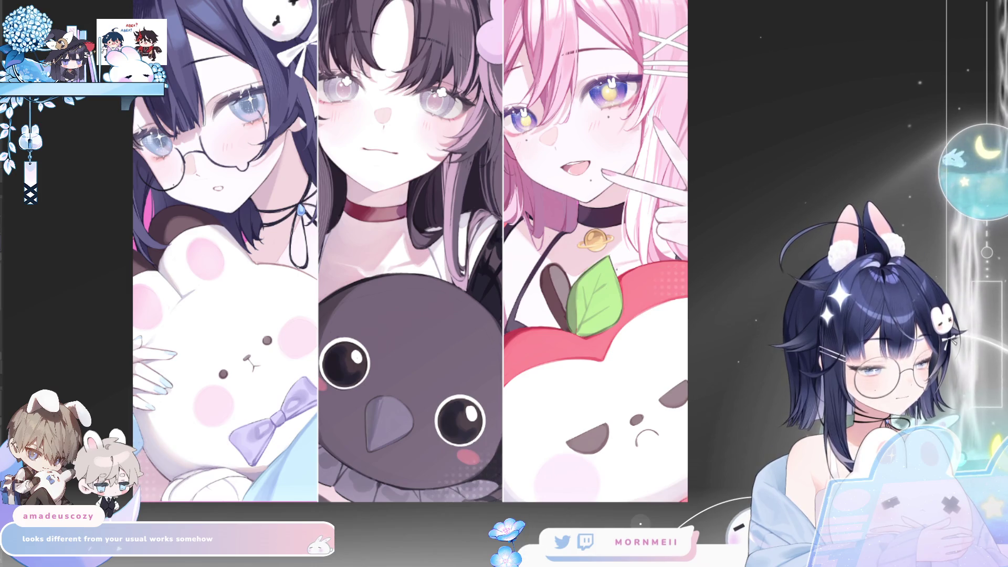
{"action": "scroll", "coordinate": [623, 418], "scroll_direction": "up", "scroll_amount": 3}
{"action": "key", "text": "h"}
{"action": "key", "text": "h"}
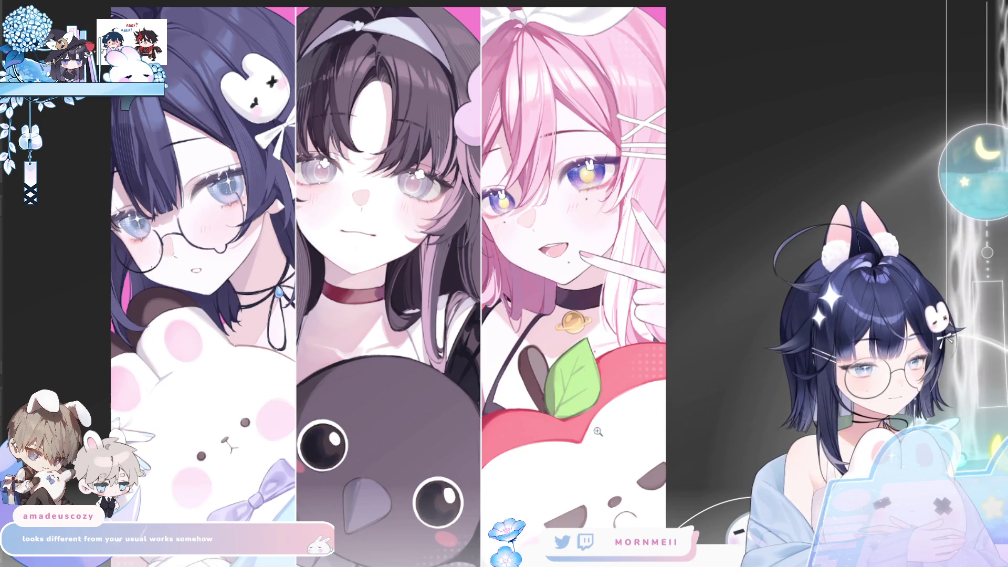
{"action": "key", "text": "ctrl+minus"}
{"action": "key", "text": "h"}
{"action": "key", "text": "h"}
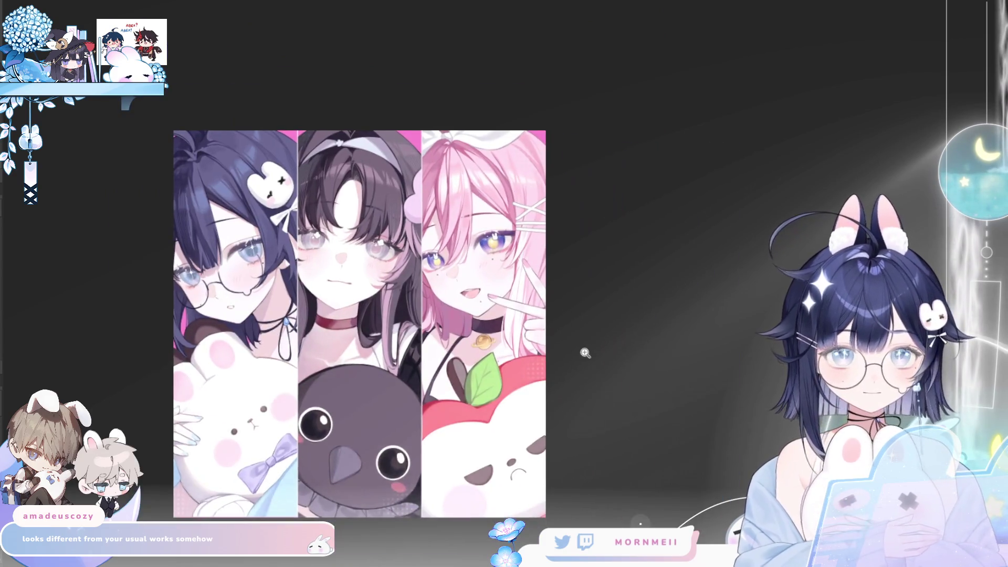
{"action": "left_click", "coordinate": [520, 415]}
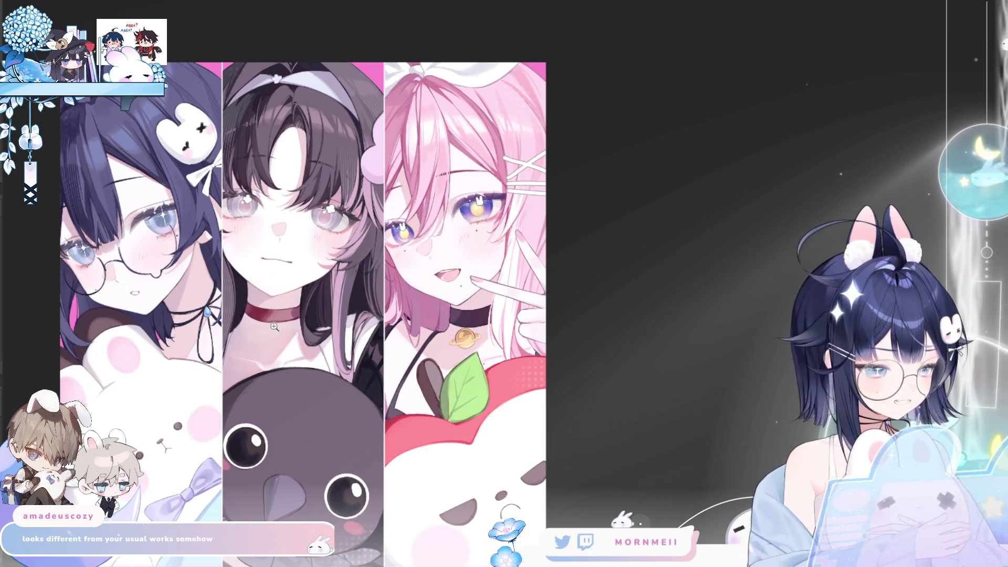
{"action": "key", "text": "ctrl+plus"}
{"action": "left_click_drag", "start_coordinate": [548, 331], "coordinate": [656, 275]}
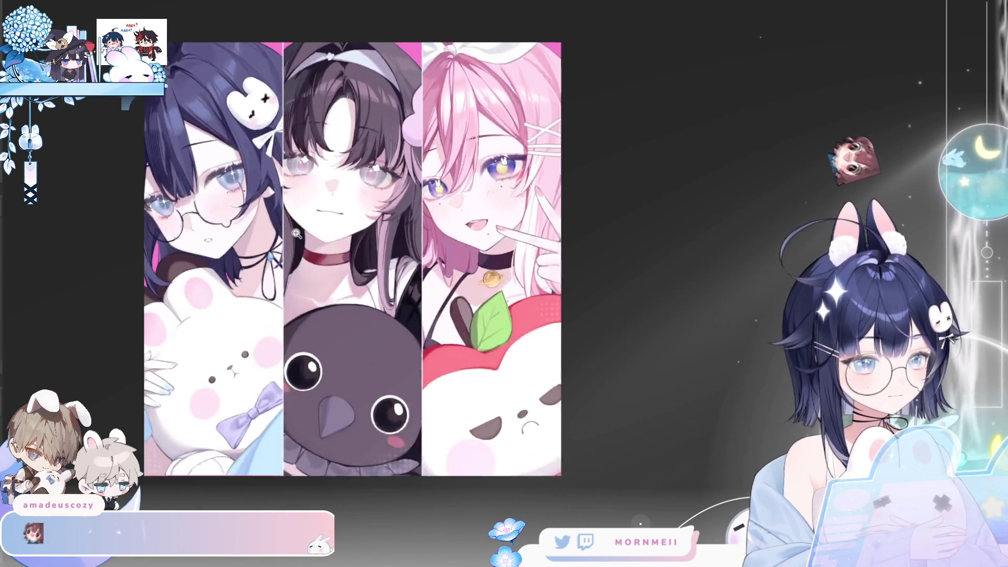
{"action": "left_click", "coordinate": [297, 234]}
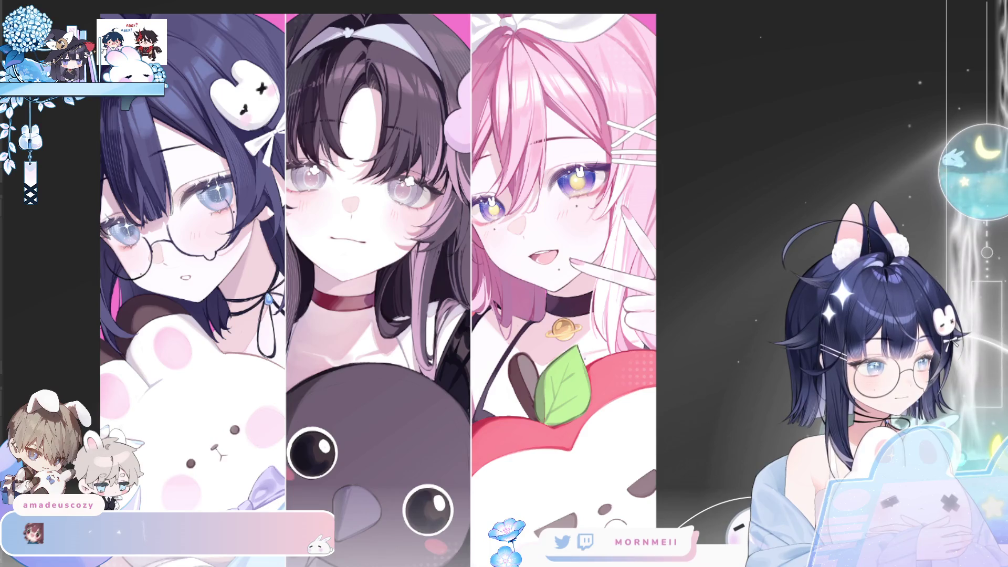
{"action": "key", "text": "h"}
{"action": "key", "text": "h"}
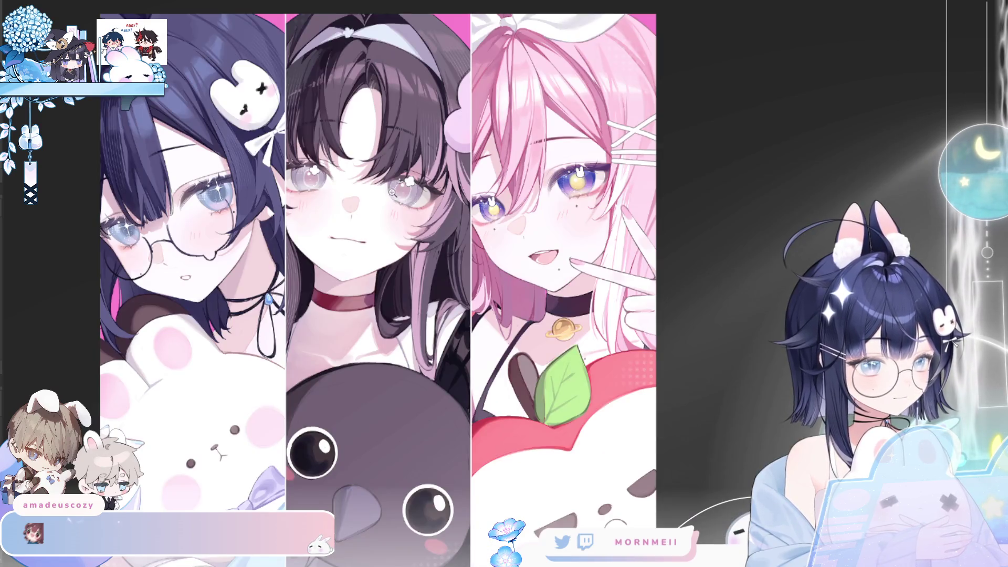